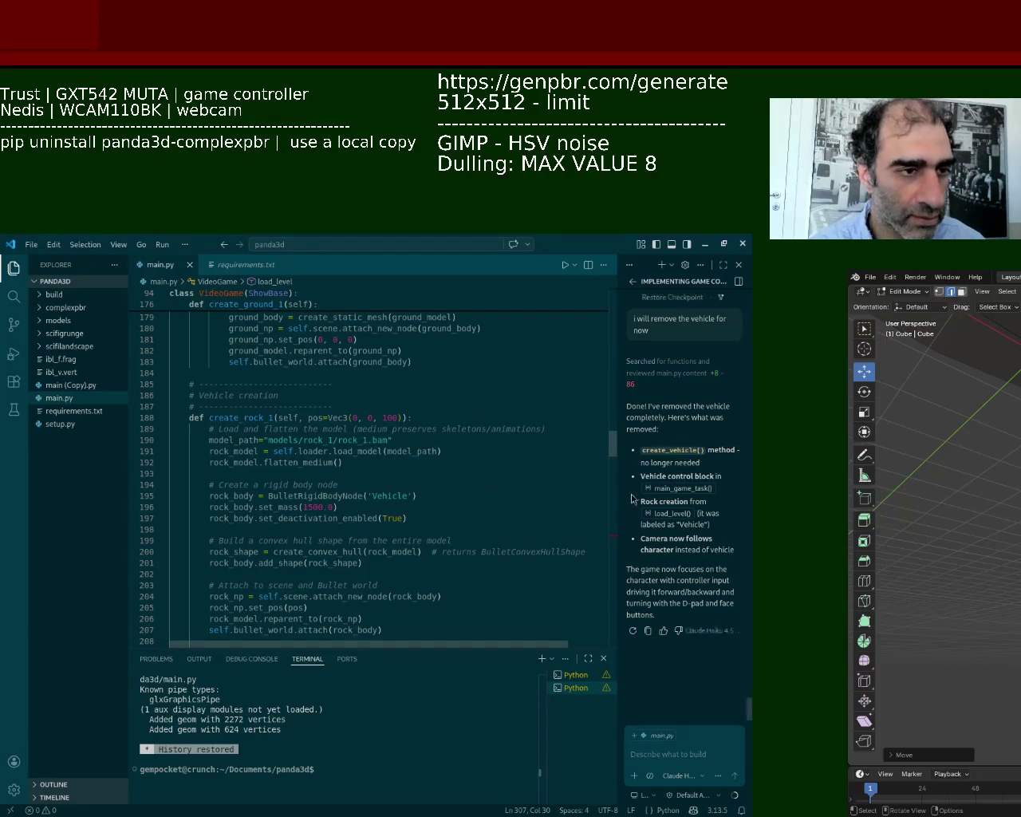
# Step: Delete empty line 174 before create_ground_1 and empty line 156 under the alt-enter binding in main.py
pyautogui.moveTo(614, 451)
pyautogui.mouseDown()
pyautogui.moveTo(619, 328)
pyautogui.moveTo(622, 456)
pyautogui.mouseUp()
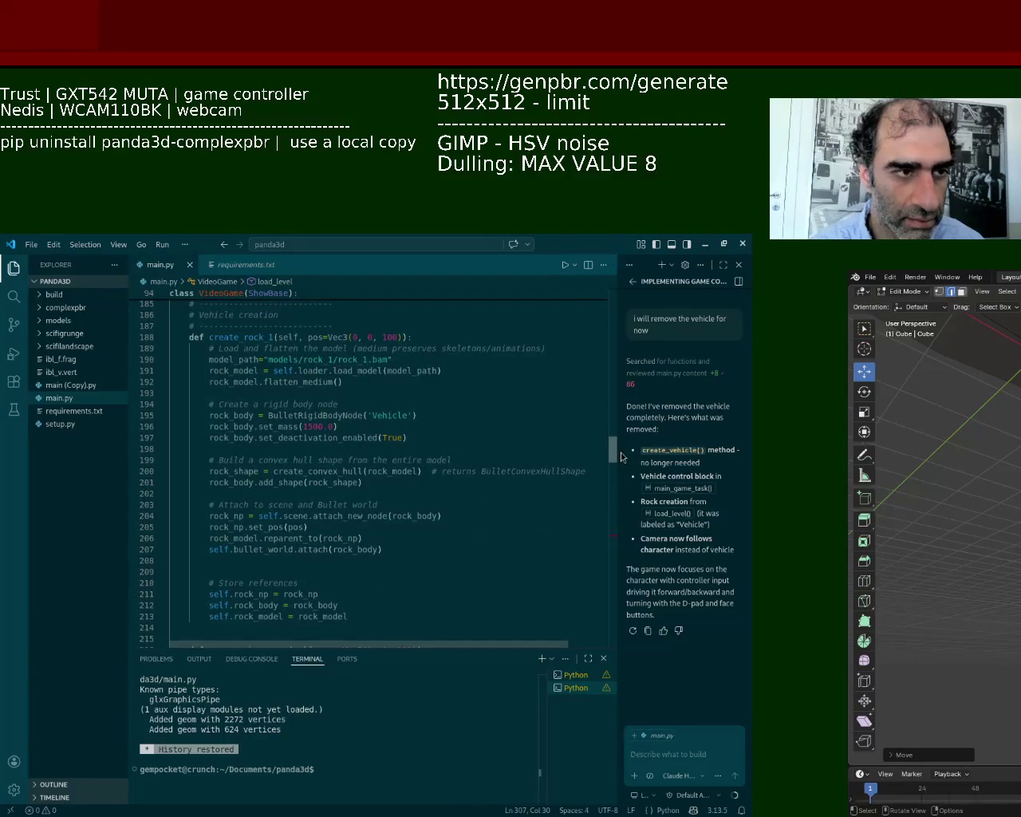
pyautogui.click(946, 440)
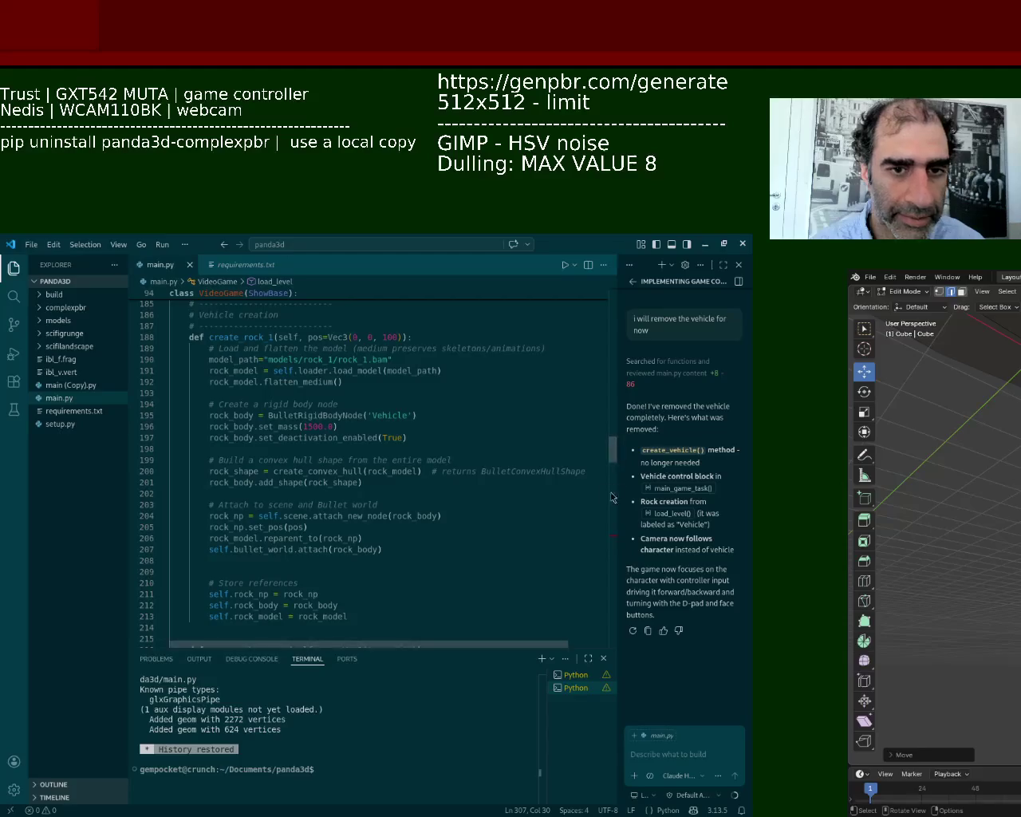
pyautogui.moveTo(612, 459); pyautogui.dragTo(612, 444)
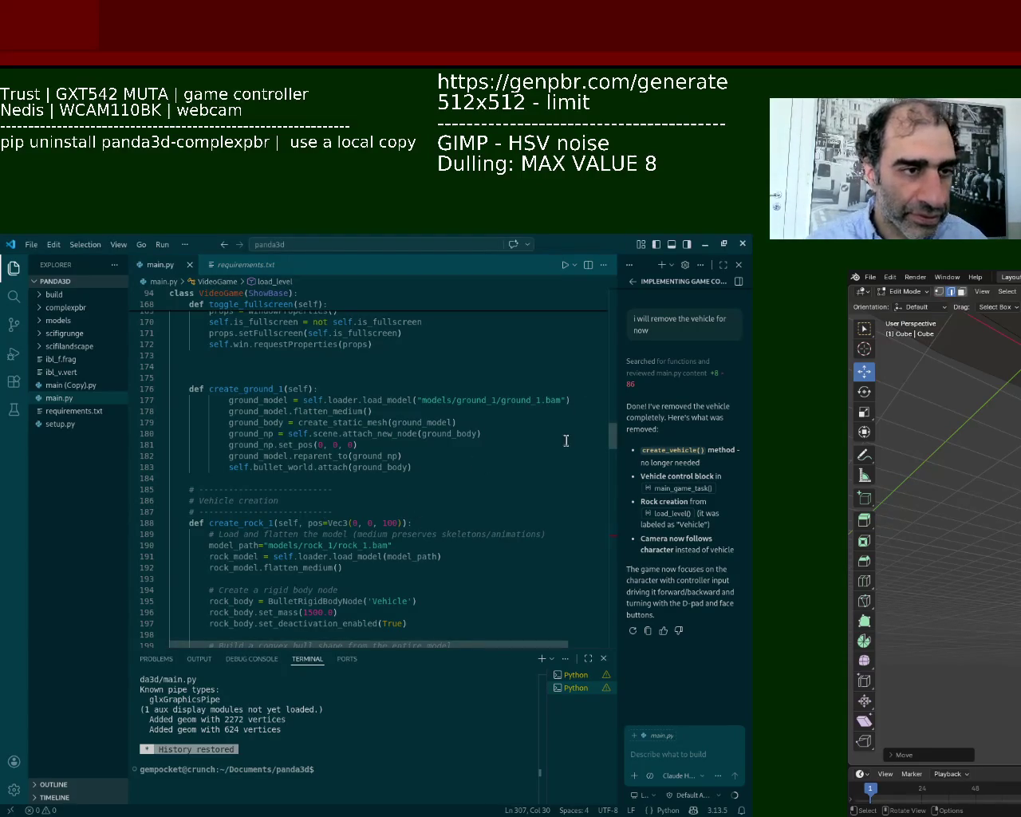
pyautogui.moveTo(613, 438)
pyautogui.mouseDown()
pyautogui.moveTo(613, 449)
pyautogui.moveTo(622, 430)
pyautogui.mouseUp()
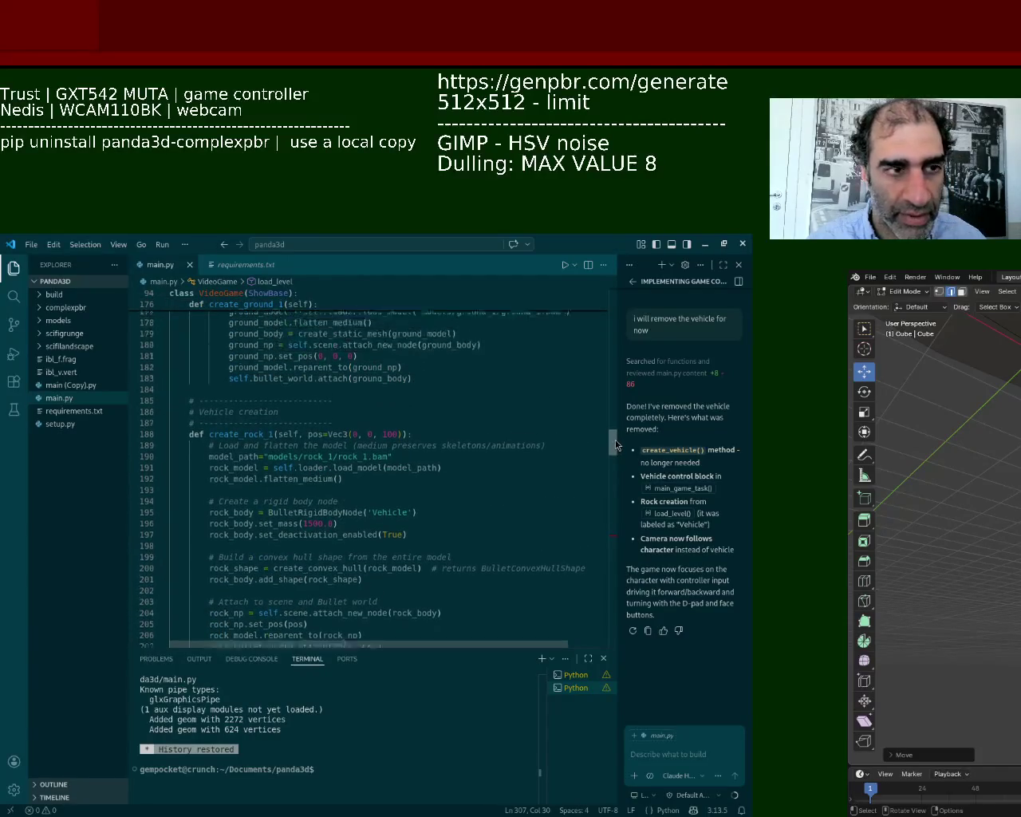
pyautogui.click(191, 472)
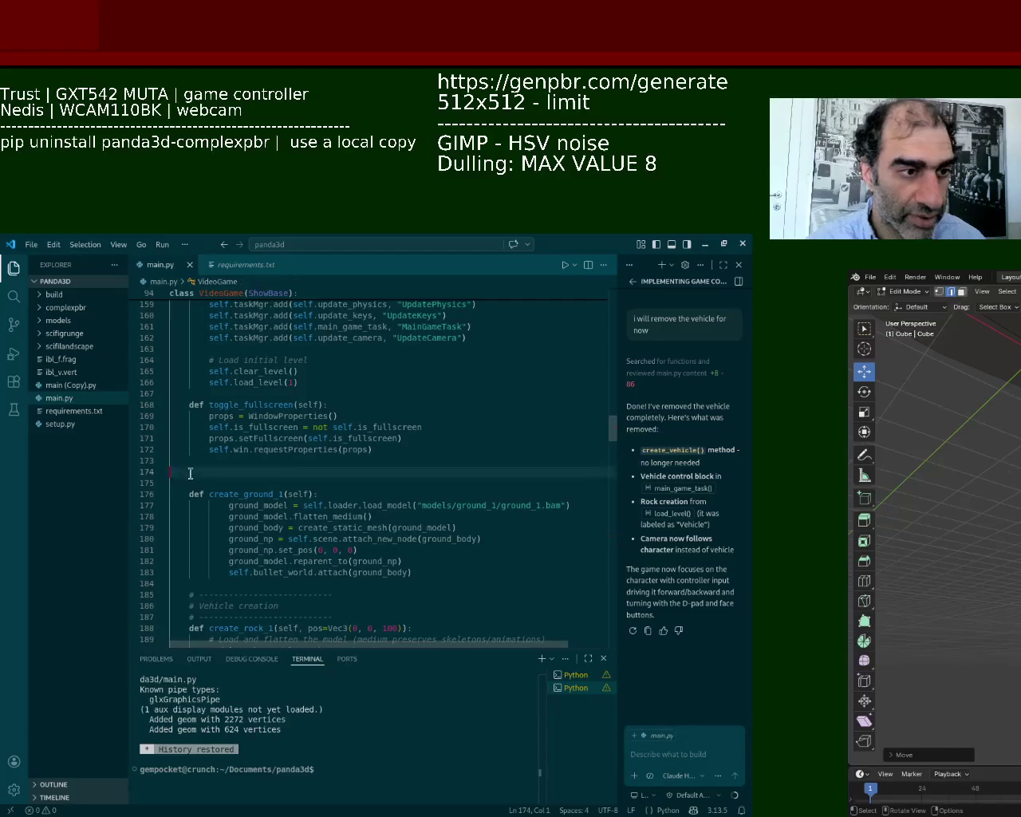
pyautogui.press('BackSpace')
pyautogui.press('Up')
pyautogui.press('Up')
pyautogui.press('Up')
pyautogui.press('Up')
pyautogui.press('Up')
pyautogui.press('Up')
pyautogui.press('Up')
pyautogui.press('Up')
pyautogui.press('Up')
pyautogui.press('Up')
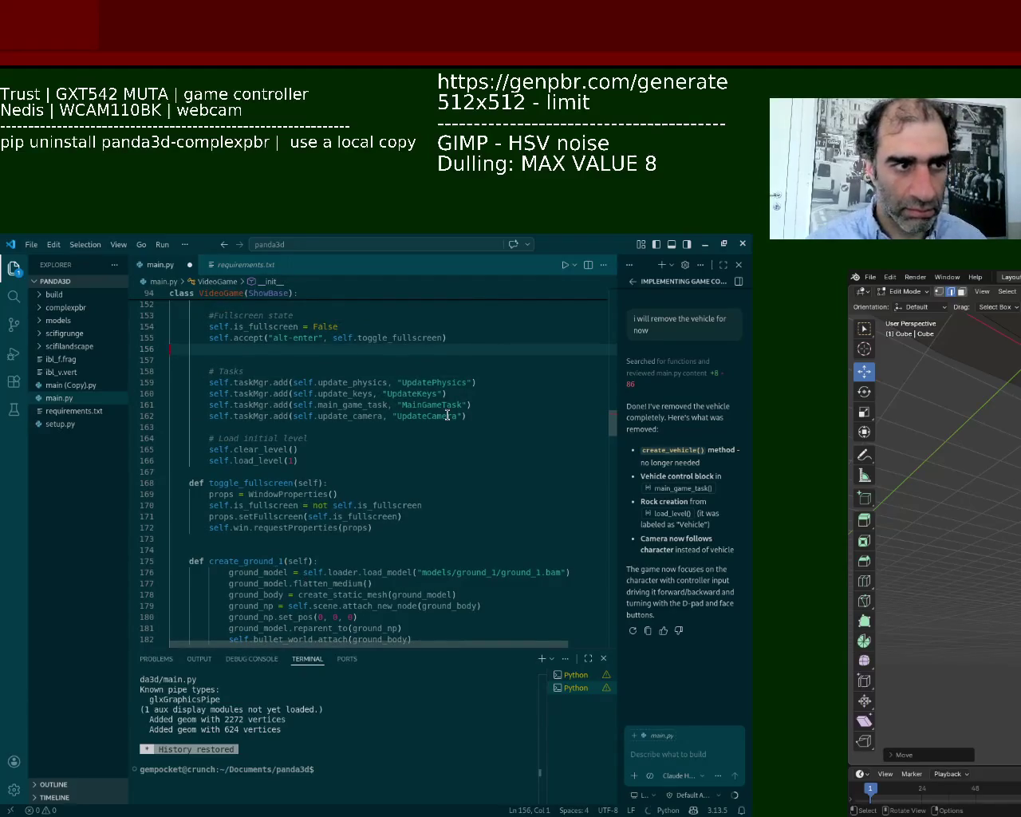
pyautogui.press('BackSpace')
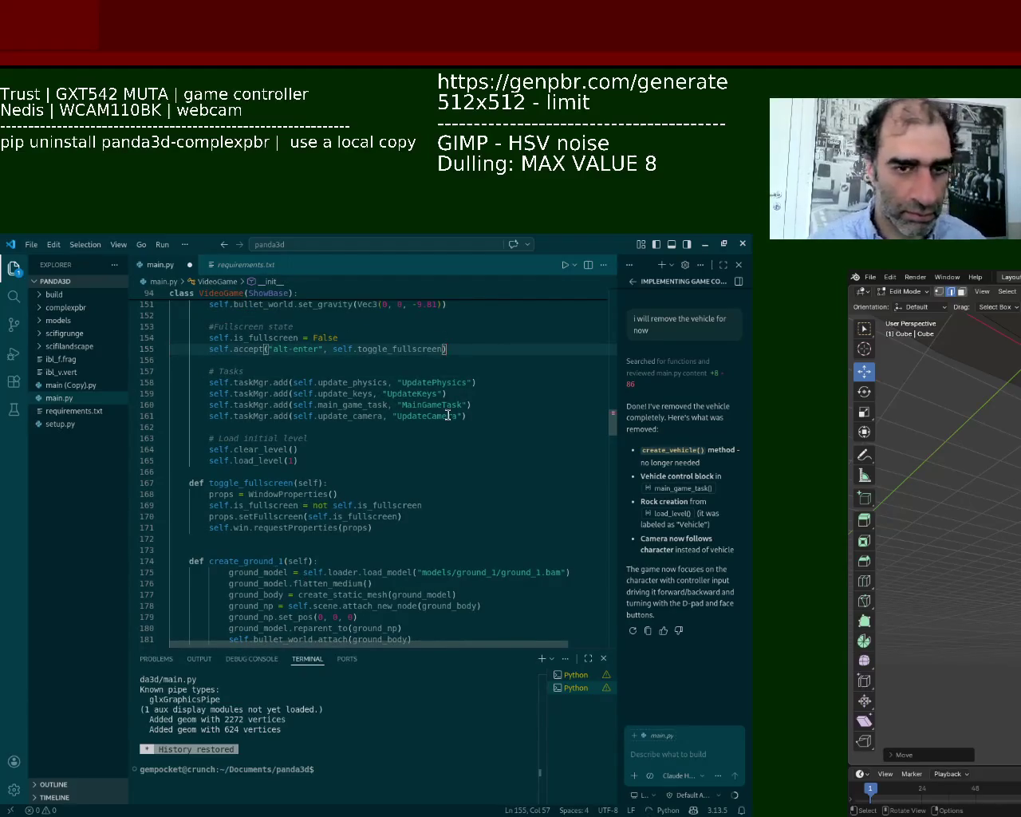
pyautogui.moveTo(616, 417); pyautogui.dragTo(624, 375)
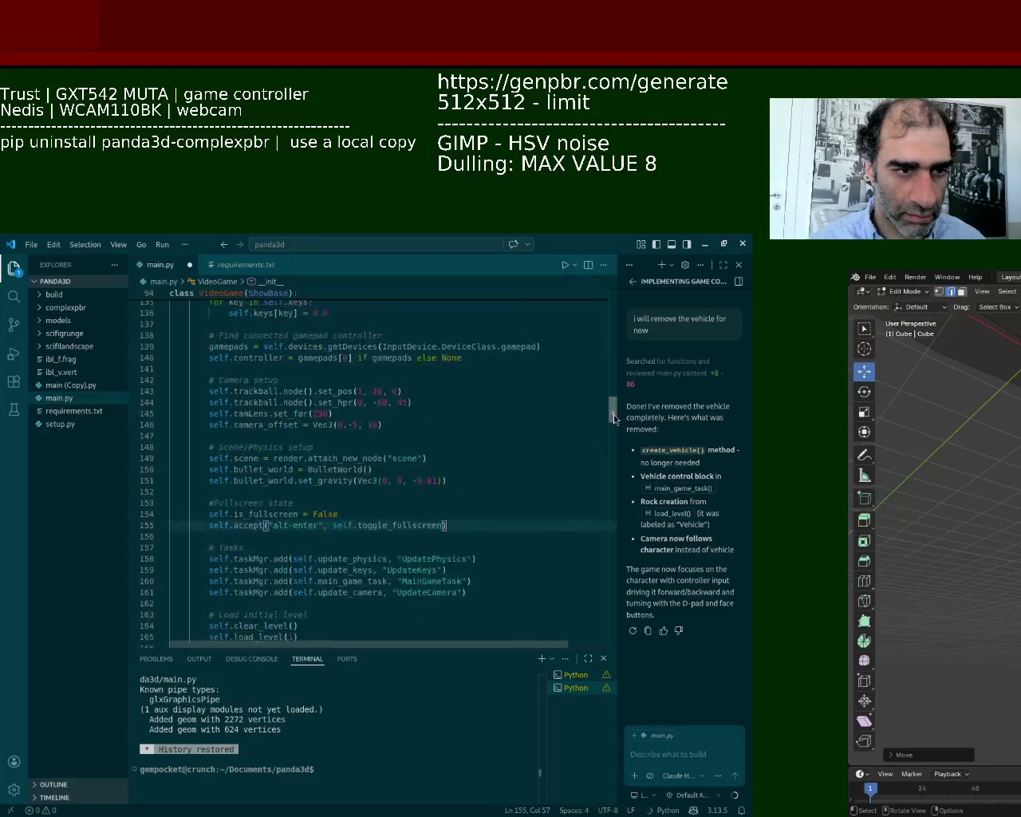
pyautogui.scroll(-5, 429, 406)
pyautogui.scroll(-5, 429, 405)
pyautogui.scroll(-5, 428, 405)
pyautogui.scroll(-4, 428, 405)
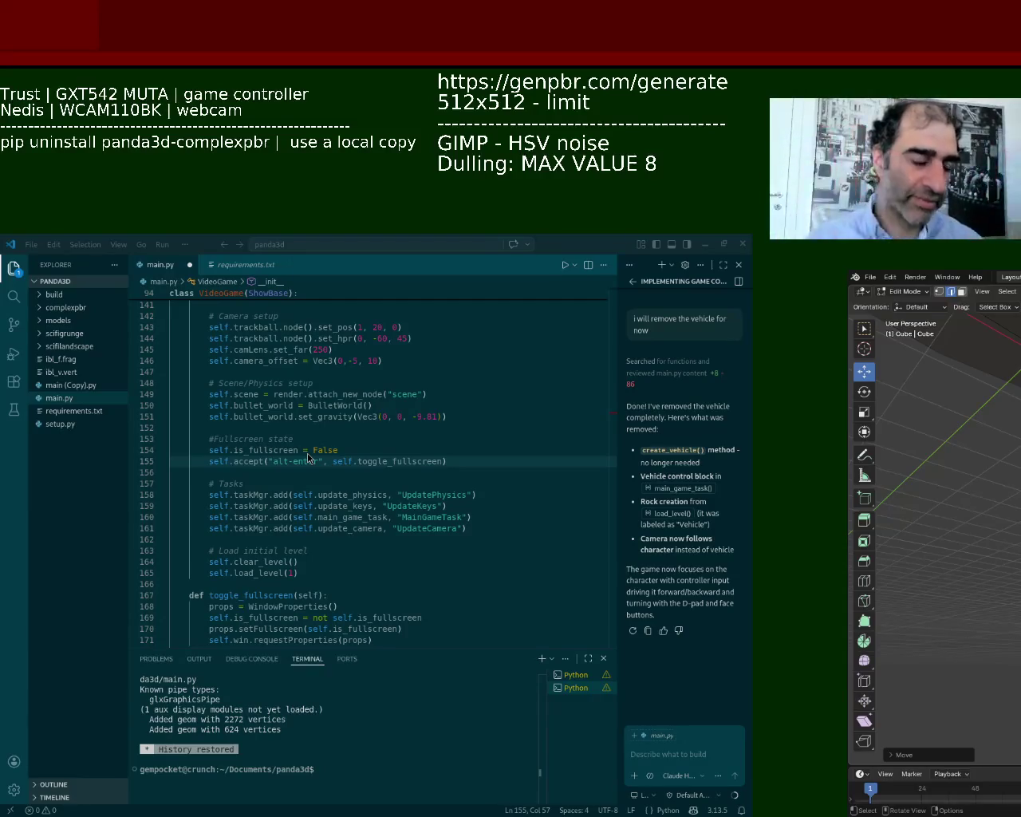
# Step: Save main.py in Visual Studio Code
pyautogui.hotkey('alt', 'Tab')
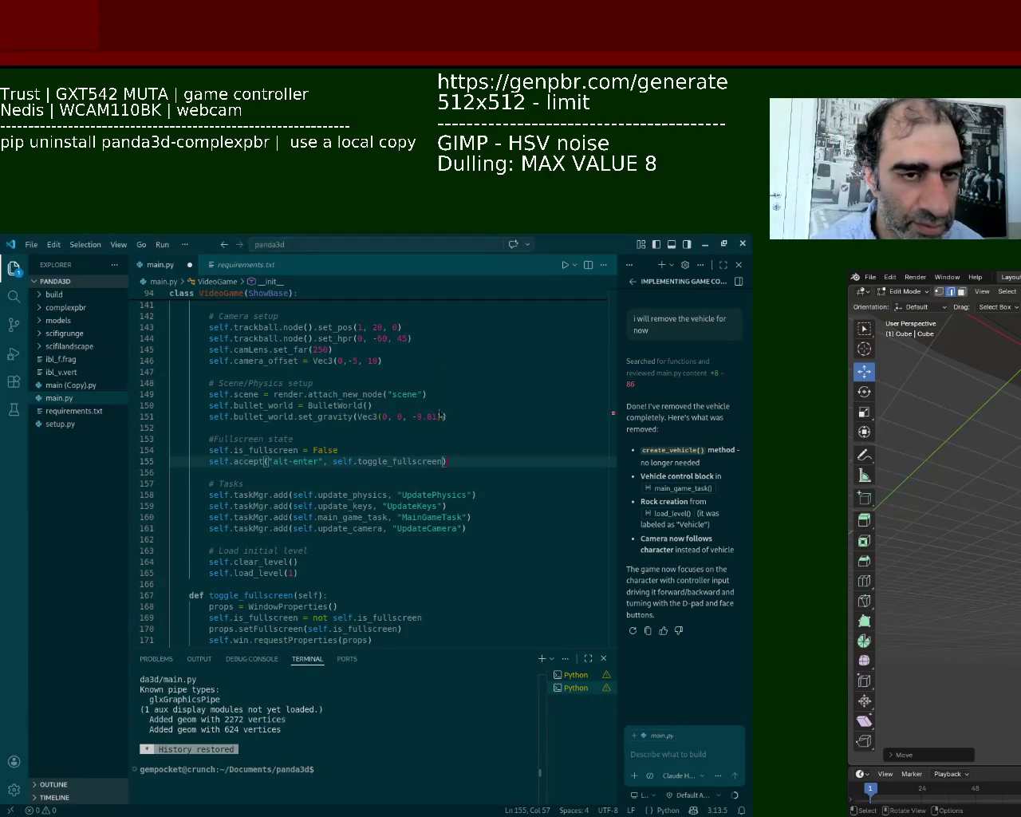
pyautogui.press('Down')
pyautogui.hotkey('ctrl', 's')
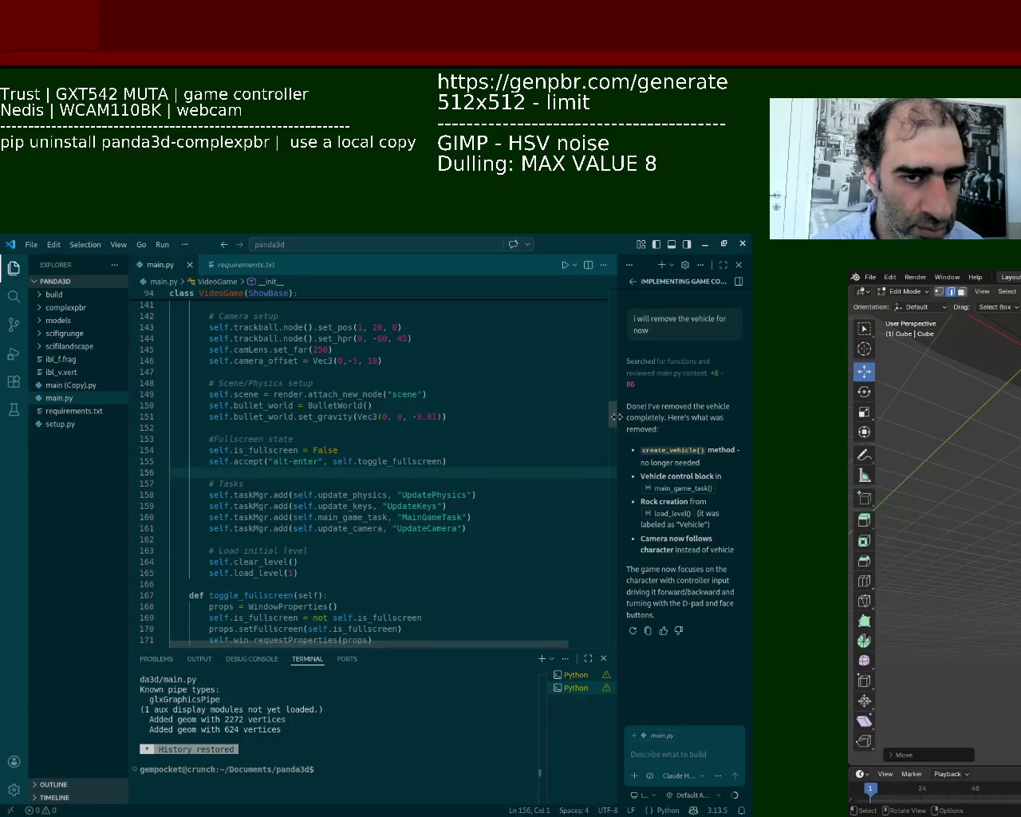
pyautogui.moveTo(614, 416)
pyautogui.mouseDown()
pyautogui.moveTo(619, 340)
pyautogui.moveTo(637, 509)
pyautogui.moveTo(650, 484)
pyautogui.moveTo(653, 506)
pyautogui.mouseUp()
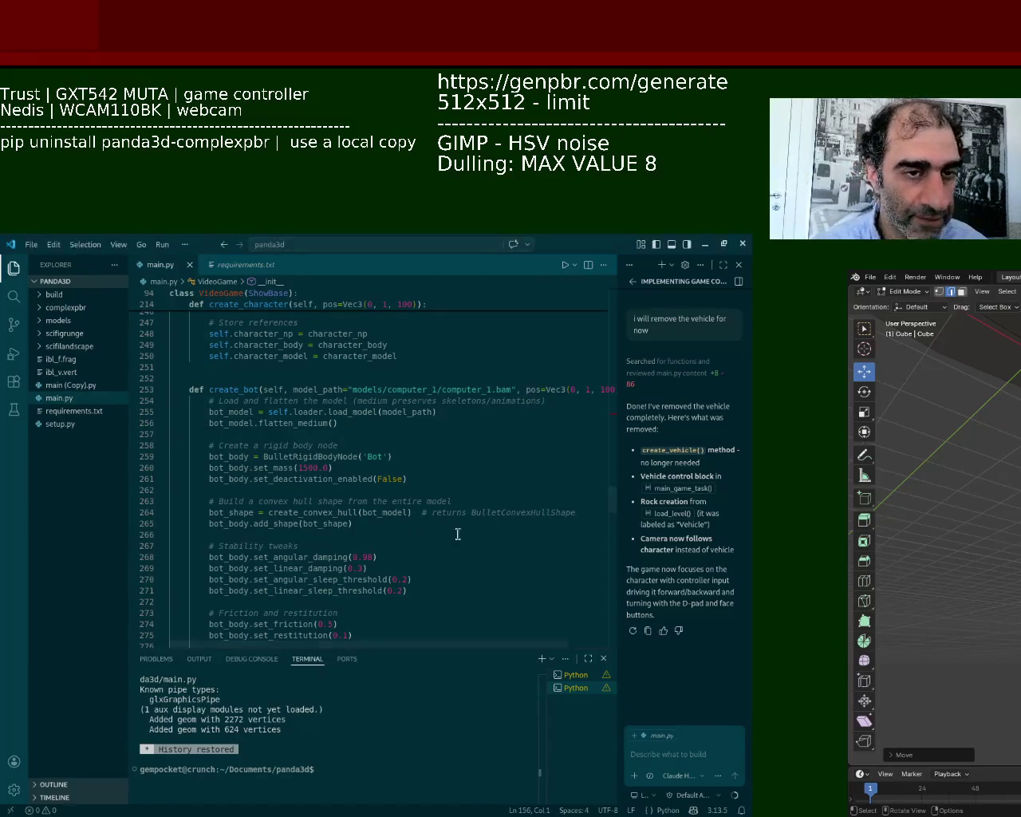
pyautogui.moveTo(626, 504)
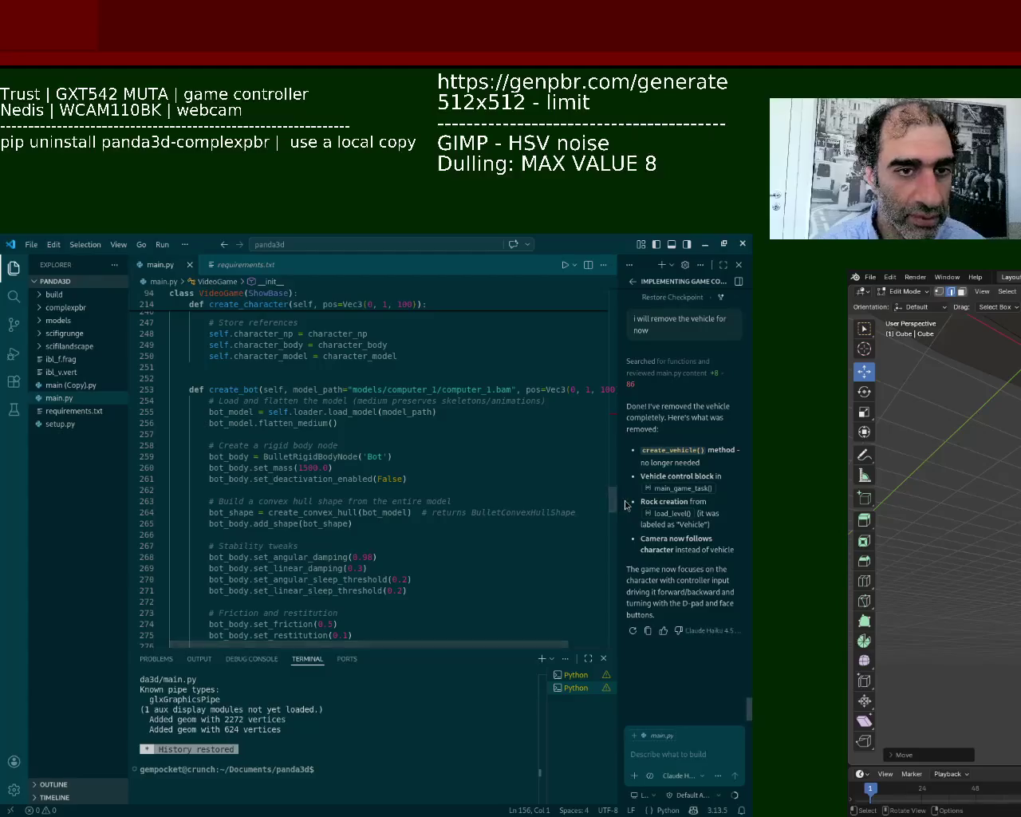
# Step: Scroll through the code, then bring Blender forward and orbit around the weapon model
pyautogui.scroll(2, 616, 496)
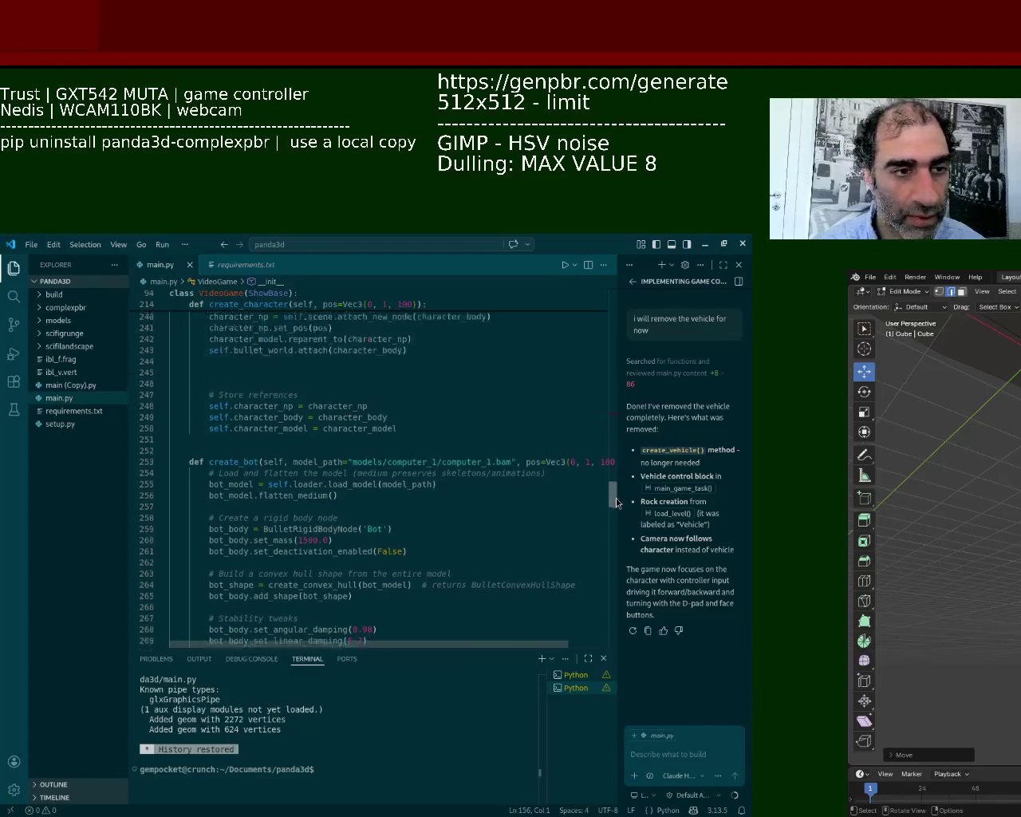
pyautogui.scroll(1, 616, 495)
pyautogui.scroll(4, 619, 492)
pyautogui.scroll(-3, 620, 491)
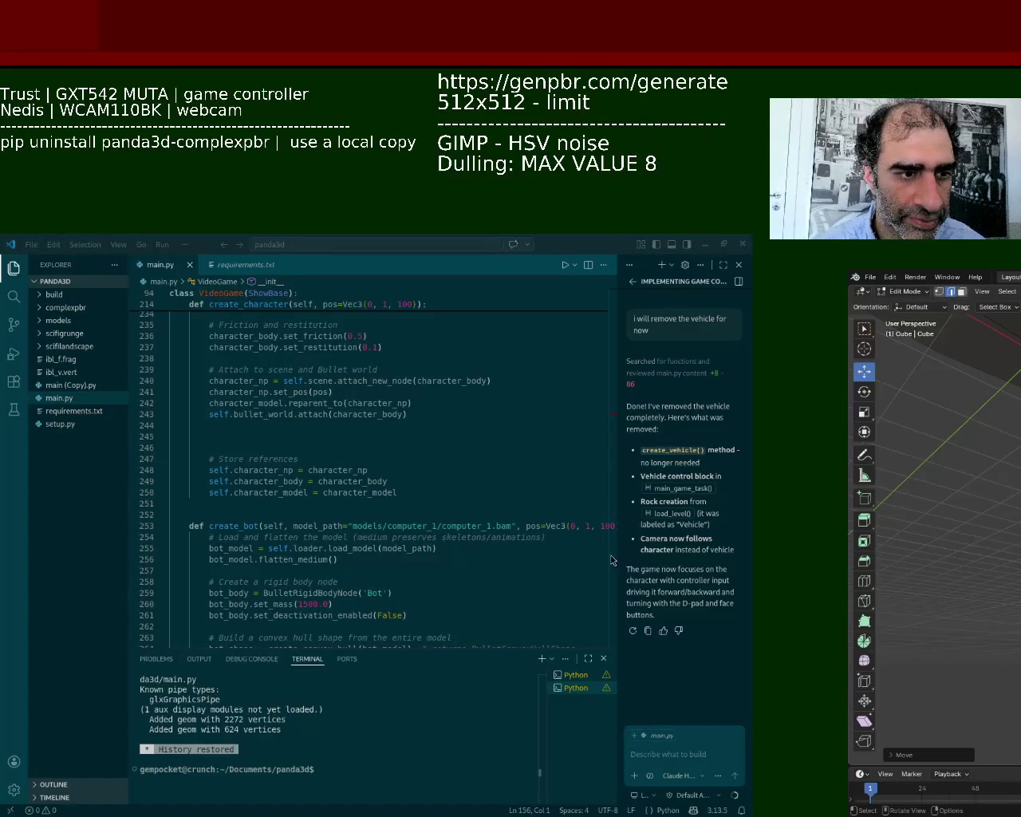
pyautogui.hotkey('alt', 'Tab')
pyautogui.moveTo(614, 590); pyautogui.dragTo(287, 462, button='middle')
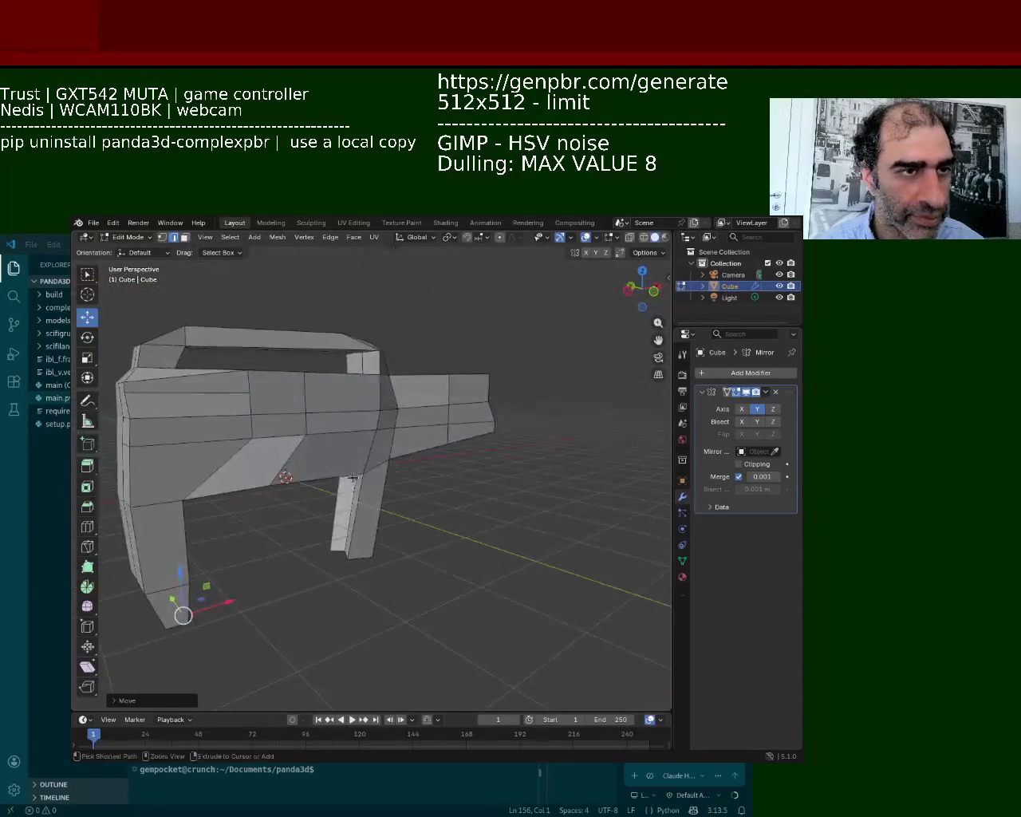
# Step: Save the weapon model and open character_1.blend from the recent files
pyautogui.hotkey('ctrl', 's')
pyautogui.click(93, 222)
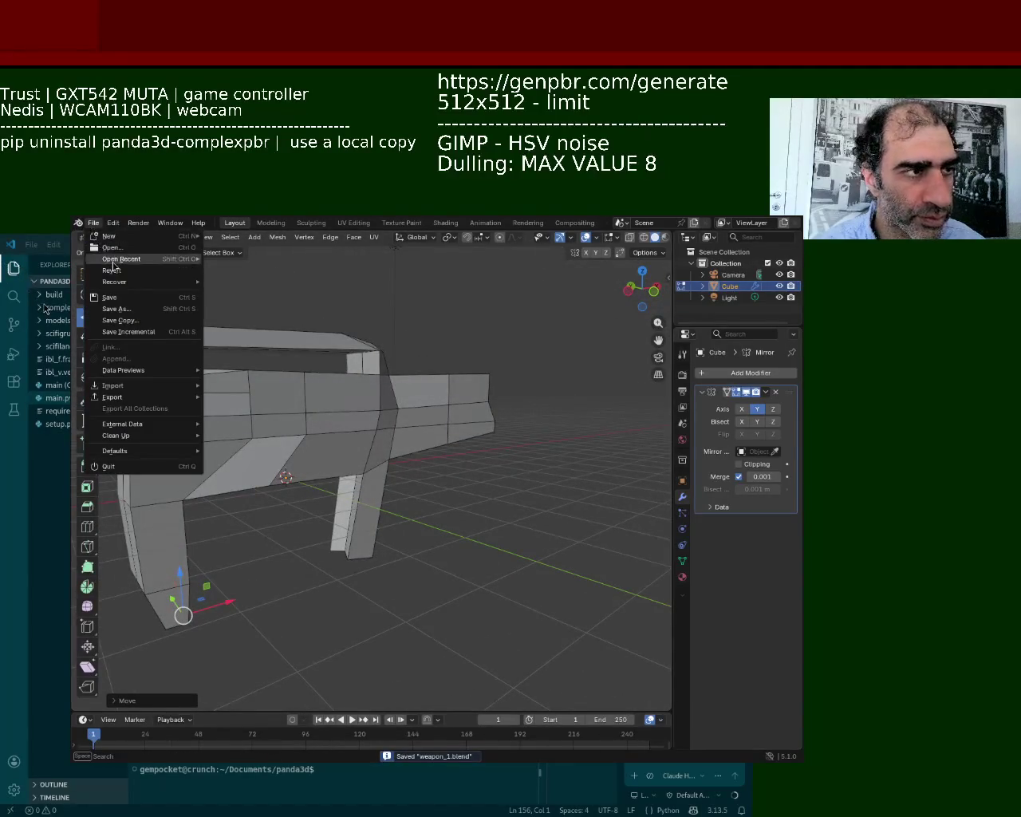
pyautogui.moveTo(121, 258)
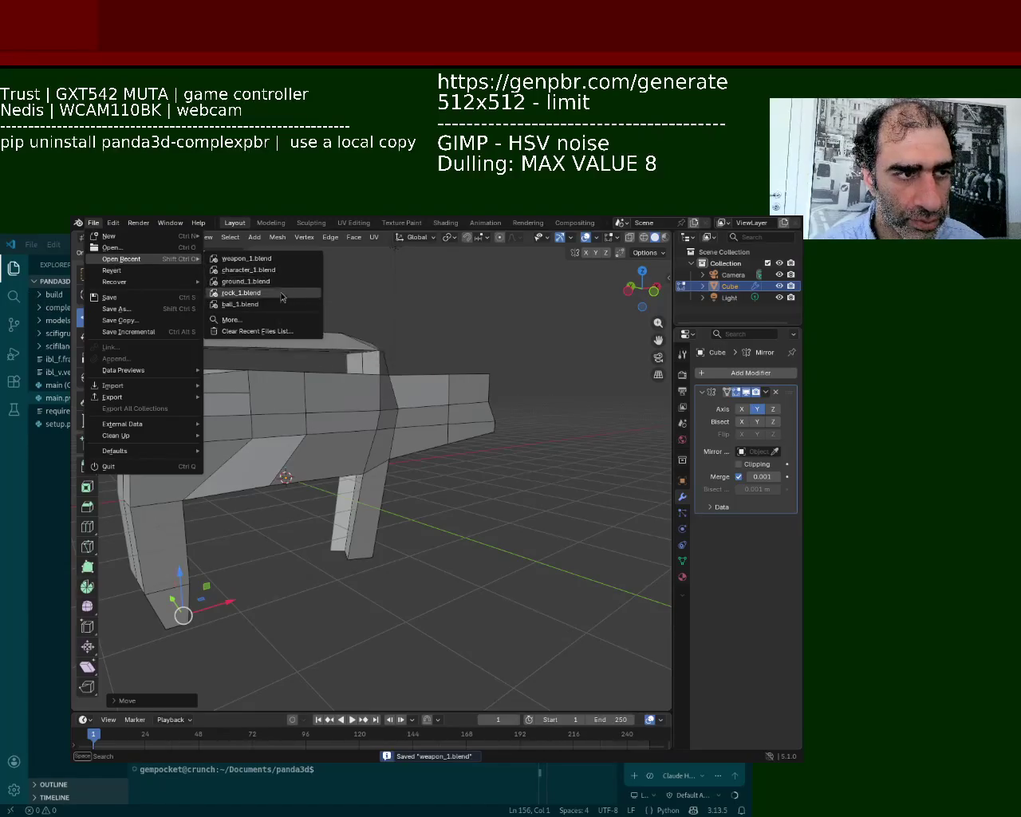
pyautogui.click(264, 271)
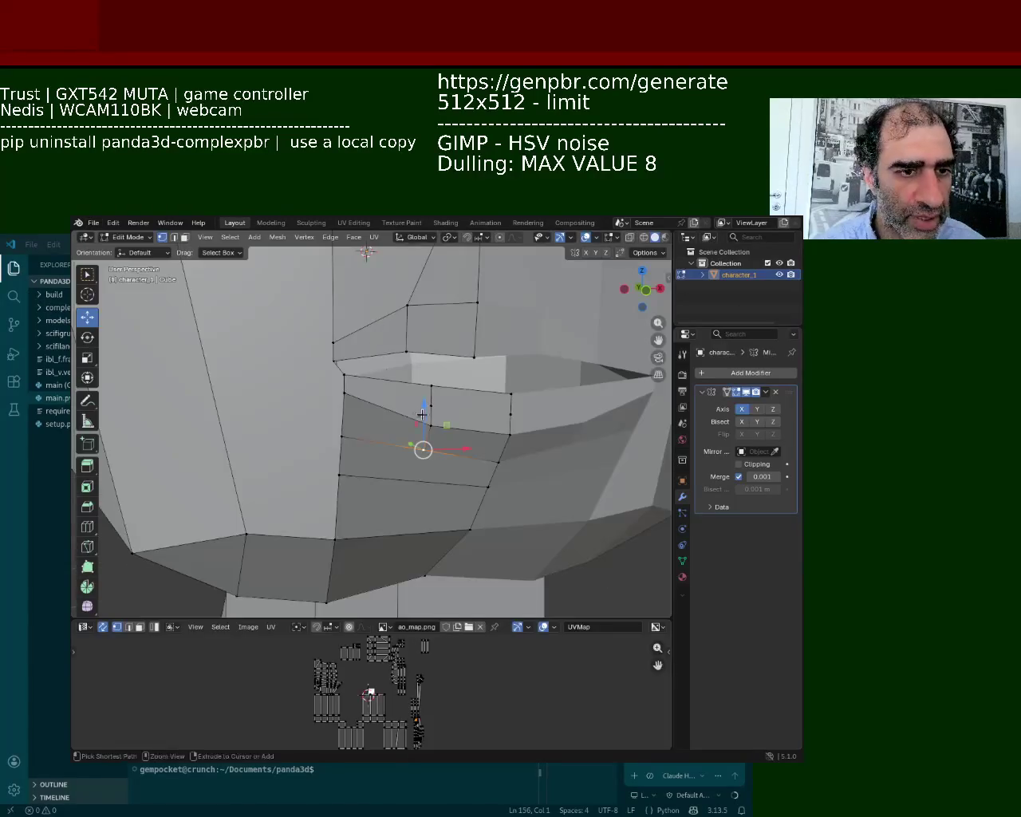
# Step: Select vertical edge loops on the torso side and shift them sideways along X
pyautogui.scroll(-5, 264, 271)
pyautogui.moveTo(264, 272)
pyautogui.mouseDown(button='middle')
pyautogui.moveTo(482, 441)
pyautogui.moveTo(393, 466)
pyautogui.moveTo(482, 386)
pyautogui.moveTo(575, 391)
pyautogui.moveTo(365, 388)
pyautogui.moveTo(338, 417)
pyautogui.mouseUp(button='middle')
pyautogui.scroll(5, 482, 442)
pyautogui.scroll(-5, 482, 442)
pyautogui.scroll(3, 365, 388)
pyautogui.scroll(4, 338, 416)
pyautogui.moveTo(421, 391)
pyautogui.mouseDown(button='middle')
pyautogui.moveTo(433, 378)
pyautogui.moveTo(433, 410)
pyautogui.moveTo(399, 398)
pyautogui.mouseUp(button='middle')
pyautogui.keyDown('alt'); pyautogui.click(483, 391); pyautogui.keyUp('alt')
pyautogui.keyDown('alt'); pyautogui.keyDown('shift'); pyautogui.click(517, 389); pyautogui.keyUp('shift'); pyautogui.keyUp('alt')
pyautogui.keyDown('shift'); pyautogui.moveTo(543, 387); pyautogui.dragTo(438, 456, button='middle'); pyautogui.keyUp('shift')
pyautogui.keyDown('alt'); pyautogui.keyDown('shift'); pyautogui.click(459, 461); pyautogui.keyUp('shift'); pyautogui.keyUp('alt')
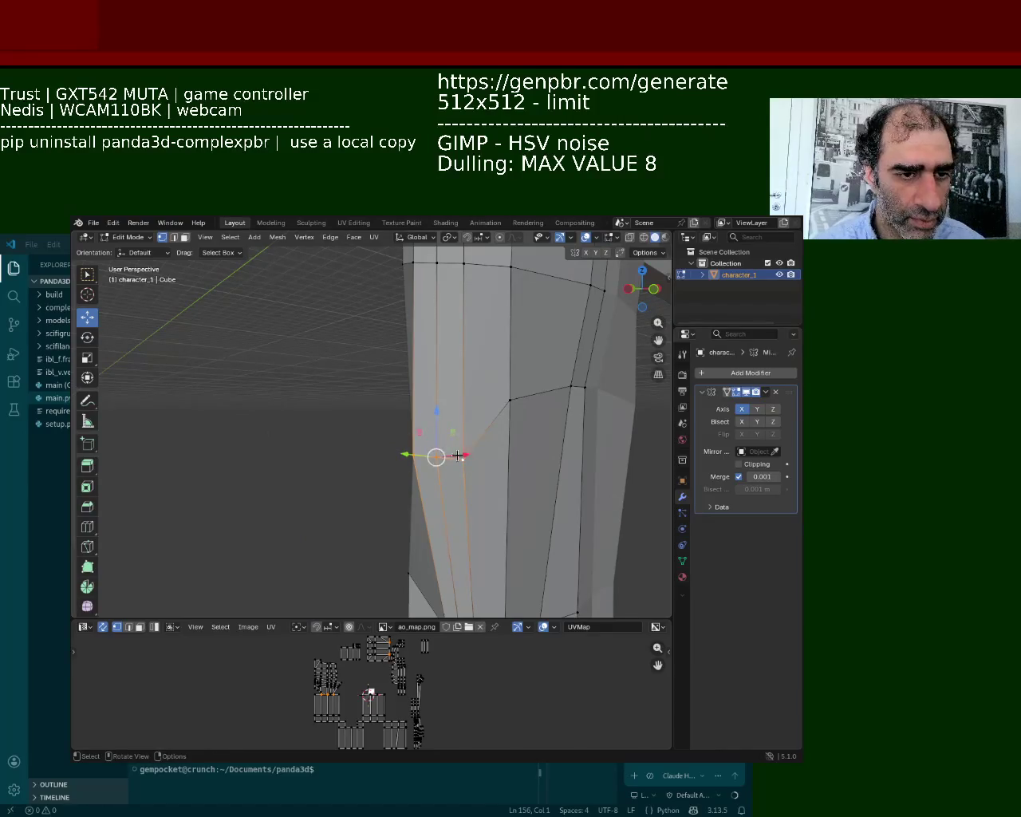
pyautogui.press('g')
pyautogui.press('x')
pyautogui.click(483, 449)
# Step: Move the edge loop vertically along Z, then reposition the next edge loop along the side
pyautogui.press('g')
pyautogui.press('z')
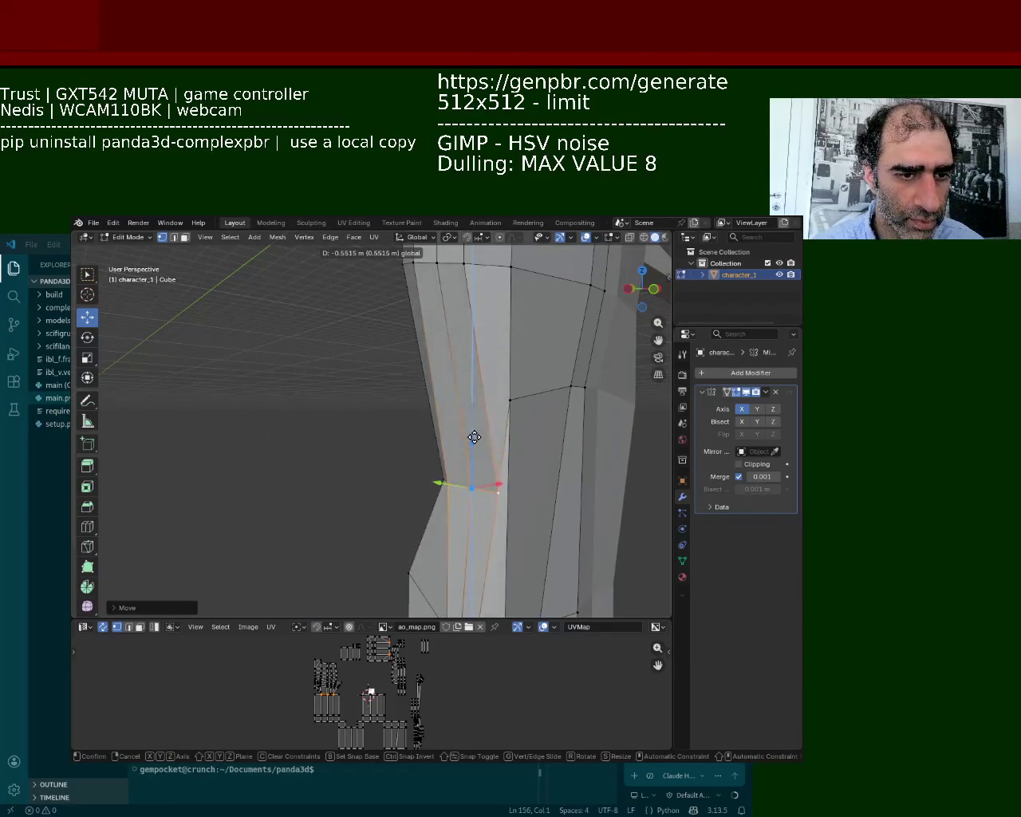
pyautogui.click(474, 437)
pyautogui.press('g')
pyautogui.click(574, 394)
pyautogui.keyDown('alt'); pyautogui.click(574, 394); pyautogui.keyUp('alt')
pyautogui.press('g')
pyautogui.click(564, 445)
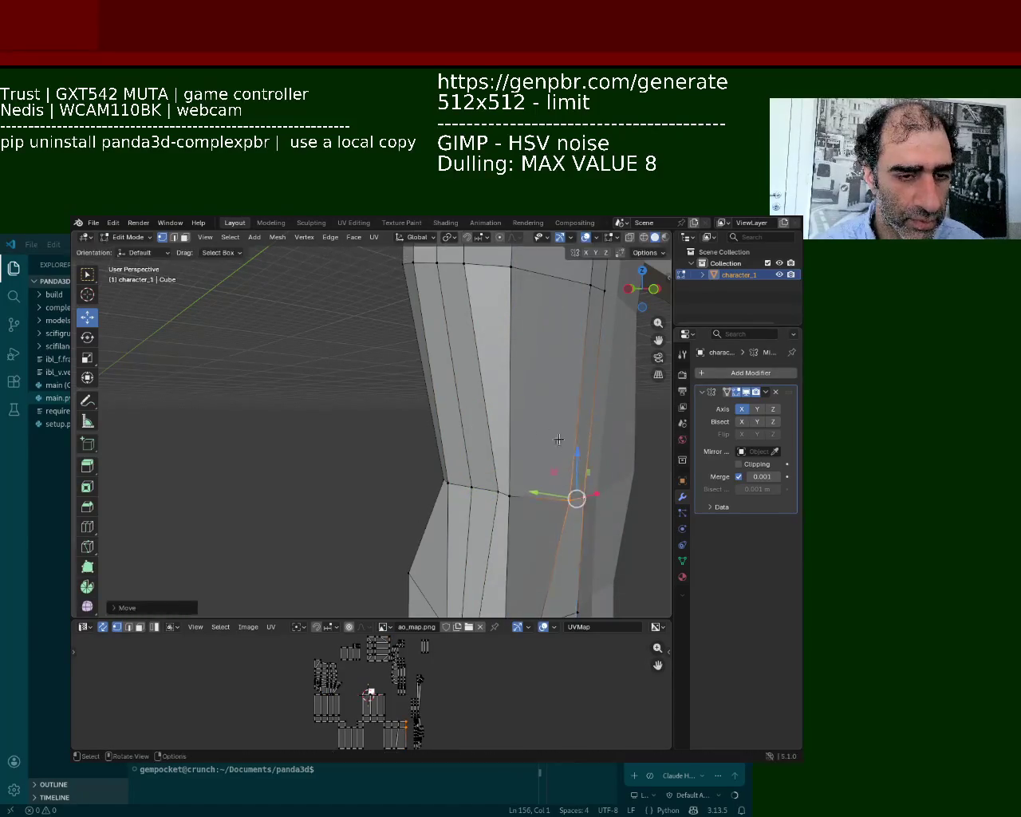
pyautogui.moveTo(564, 445)
pyautogui.mouseDown(button='middle')
pyautogui.moveTo(438, 453)
pyautogui.moveTo(393, 428)
pyautogui.moveTo(424, 417)
pyautogui.moveTo(342, 406)
pyautogui.moveTo(403, 405)
pyautogui.mouseUp(button='middle')
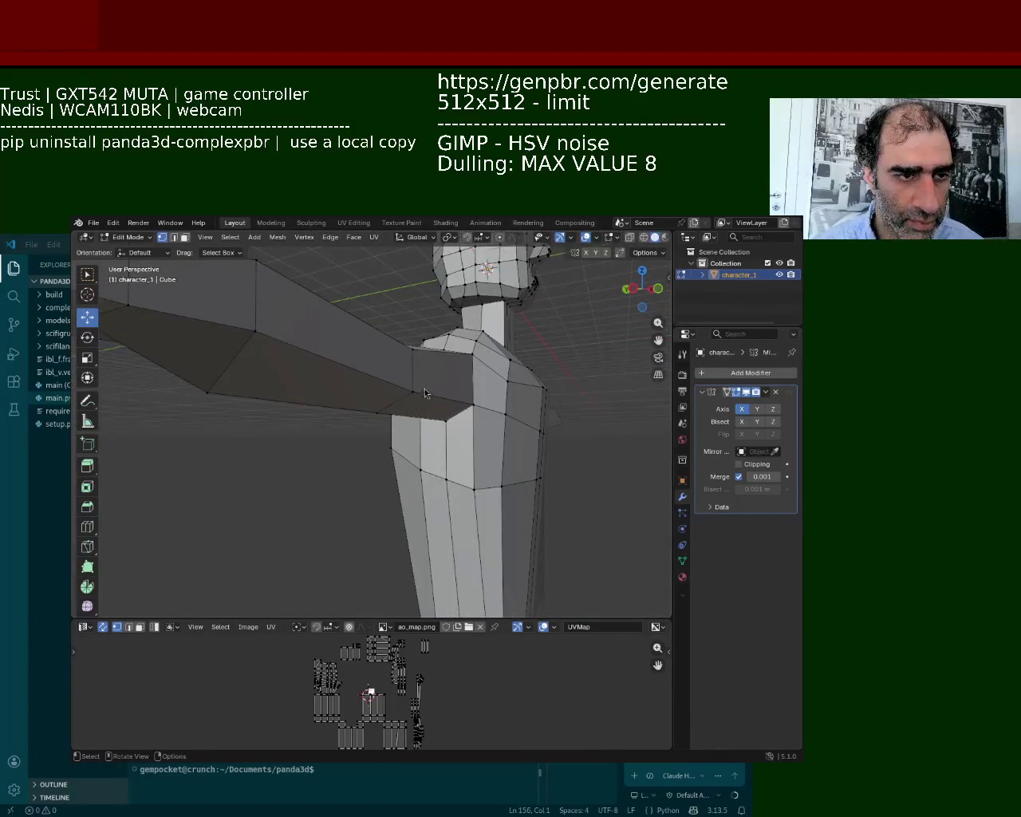
pyautogui.moveTo(513, 424)
pyautogui.mouseDown(button='middle')
pyautogui.moveTo(444, 372)
pyautogui.moveTo(486, 387)
pyautogui.moveTo(458, 392)
pyautogui.mouseUp(button='middle')
# Step: Pull the top torso vertex into place and reposition the shoulder vertex, including a Y-constrained move
pyautogui.moveTo(451, 327); pyautogui.dragTo(452, 341)
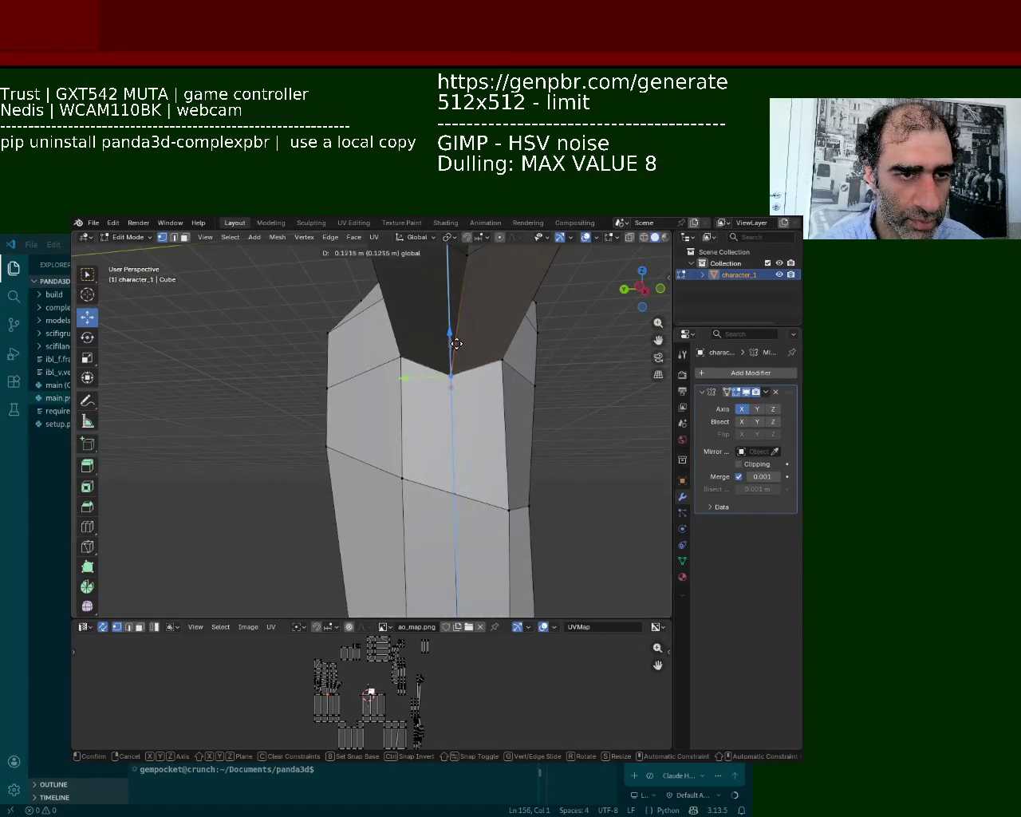
pyautogui.moveTo(504, 353); pyautogui.dragTo(374, 377, button='middle')
pyautogui.moveTo(310, 418); pyautogui.dragTo(355, 381, button='middle')
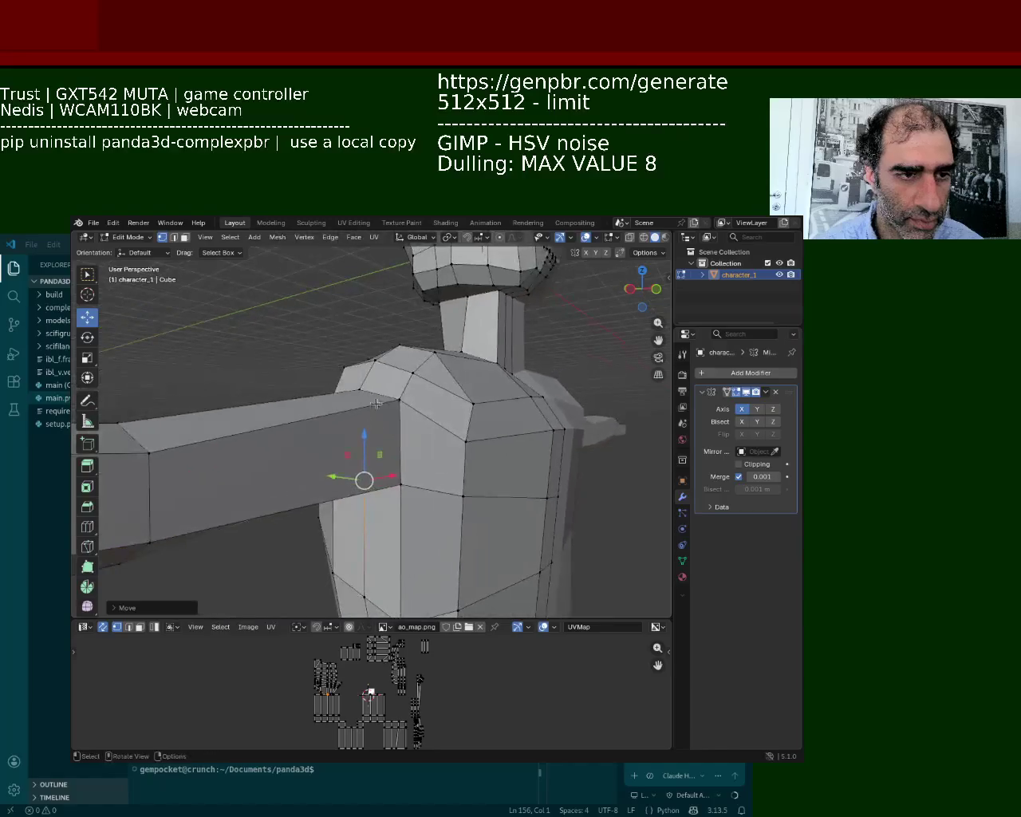
pyautogui.press('g')
pyautogui.click(407, 498)
pyautogui.press('g')
pyautogui.press('y')
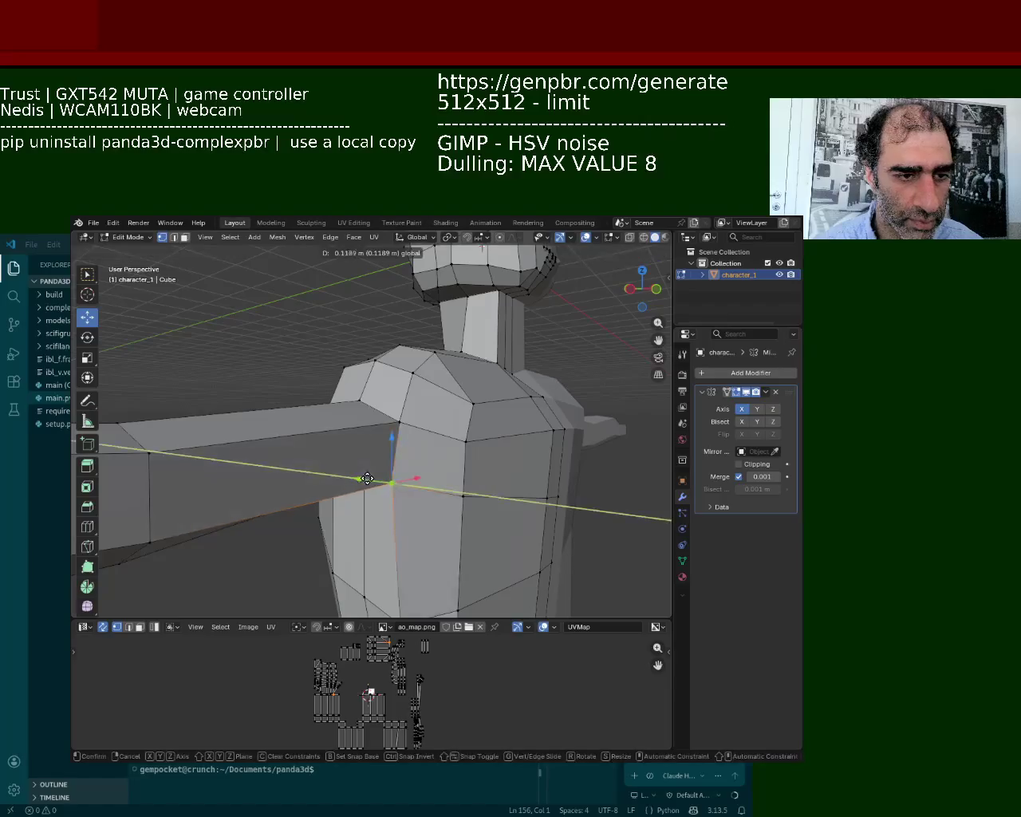
pyautogui.click(364, 480)
pyautogui.press('g')
pyautogui.click(396, 420)
pyautogui.click(397, 421)
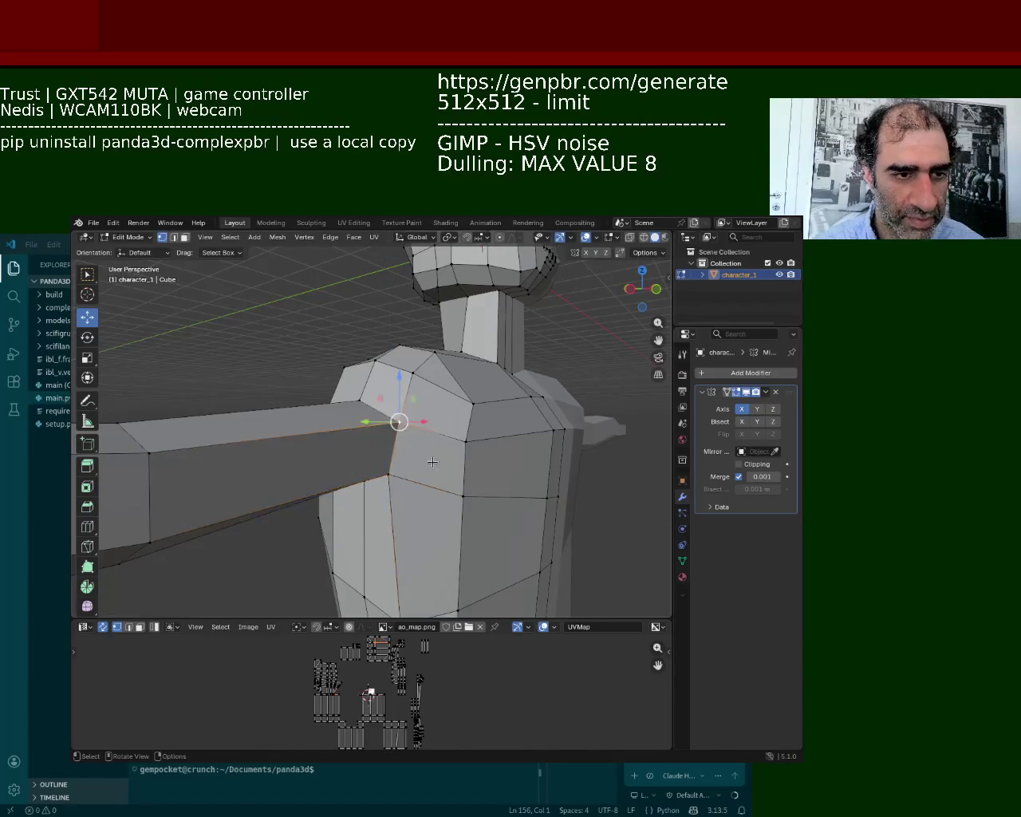
# Step: Box-select torso-side vertices, then move the upper-arm edges along the X axis
pyautogui.moveTo(462, 458); pyautogui.dragTo(433, 472, button='middle')
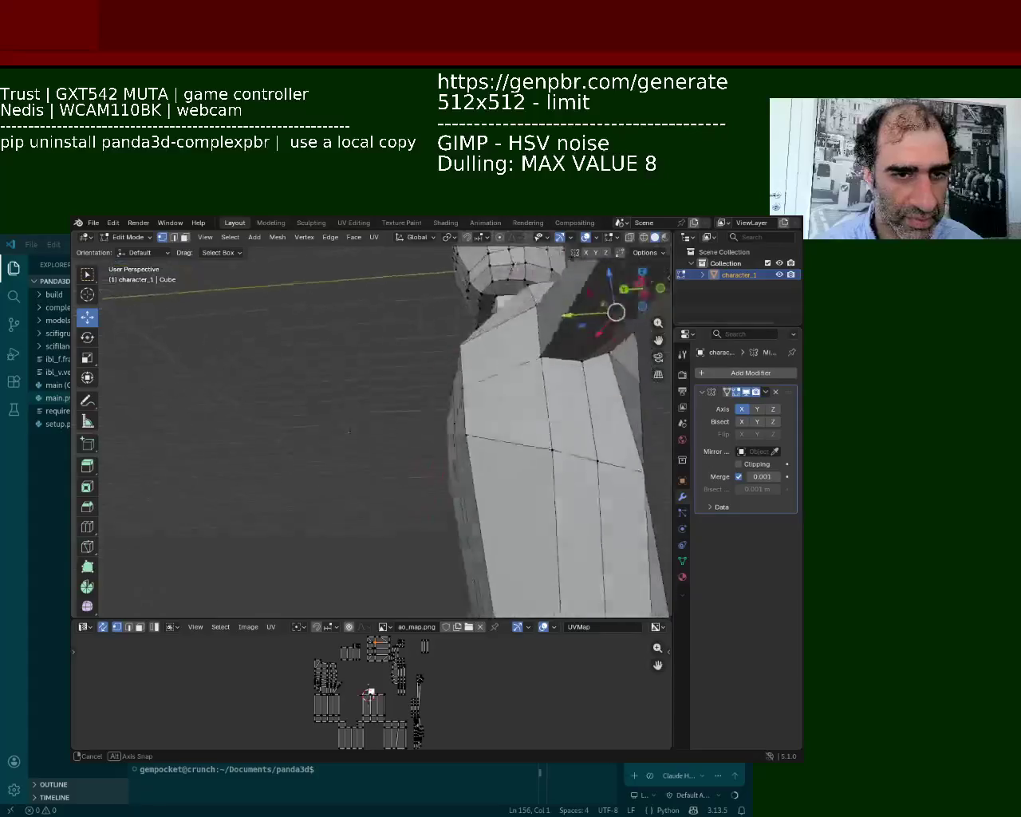
pyautogui.moveTo(433, 472); pyautogui.dragTo(472, 491, button='middle')
pyautogui.moveTo(467, 522)
pyautogui.mouseDown()
pyautogui.moveTo(411, 471)
pyautogui.moveTo(373, 479)
pyautogui.mouseUp()
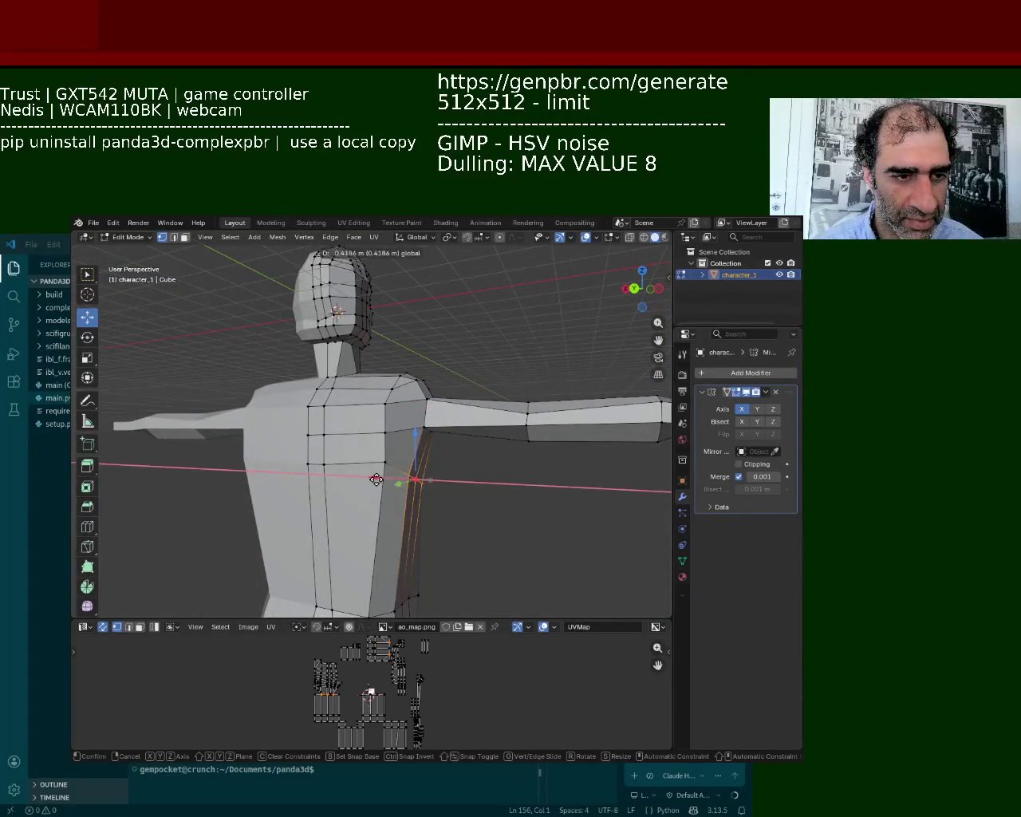
pyautogui.click(373, 479)
pyautogui.scroll(3, 372, 479)
pyautogui.moveTo(373, 478)
pyautogui.mouseDown(button='middle')
pyautogui.moveTo(446, 412)
pyautogui.moveTo(417, 458)
pyautogui.moveTo(417, 506)
pyautogui.moveTo(388, 464)
pyautogui.moveTo(417, 467)
pyautogui.moveTo(388, 471)
pyautogui.mouseUp(button='middle')
pyautogui.scroll(3, 446, 412)
pyautogui.keyDown('shift'); pyautogui.click(422, 491); pyautogui.keyUp('shift')
pyautogui.press('g')
pyautogui.press('x')
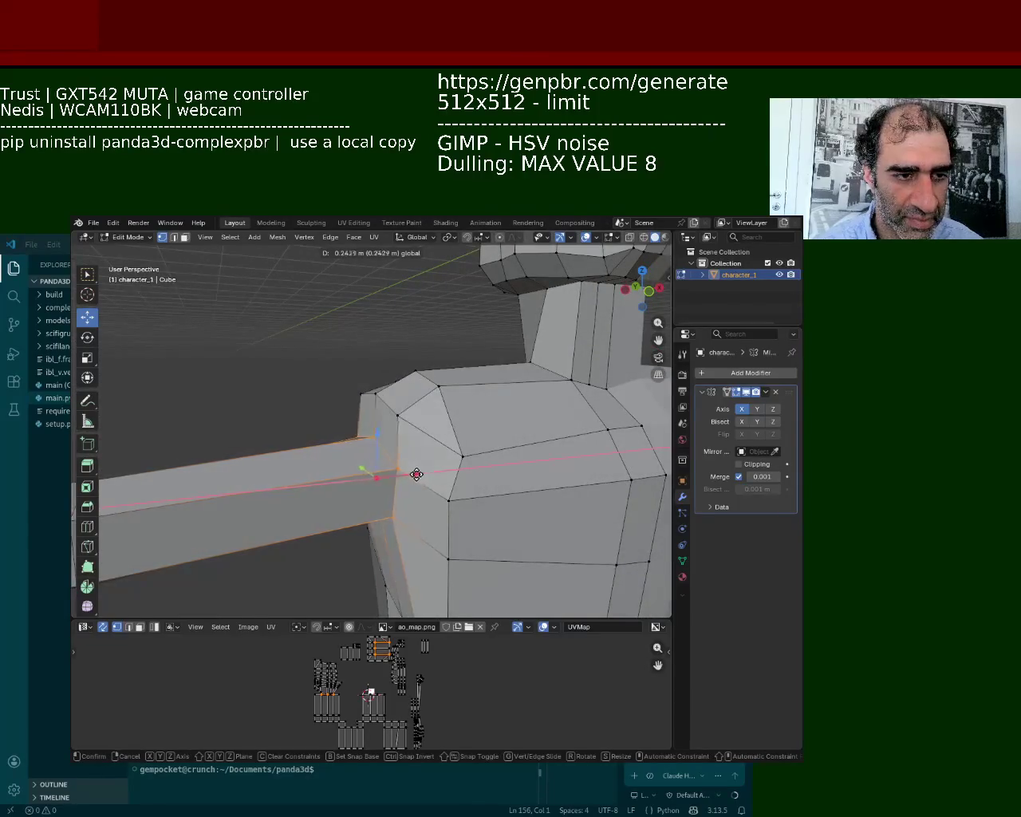
pyautogui.click(407, 476)
# Step: Box-select the upper-arm faces, shift them along X, and slide the shoulder faces inward
pyautogui.moveTo(387, 404); pyautogui.dragTo(478, 461, button='middle')
pyautogui.moveTo(503, 481); pyautogui.dragTo(456, 393)
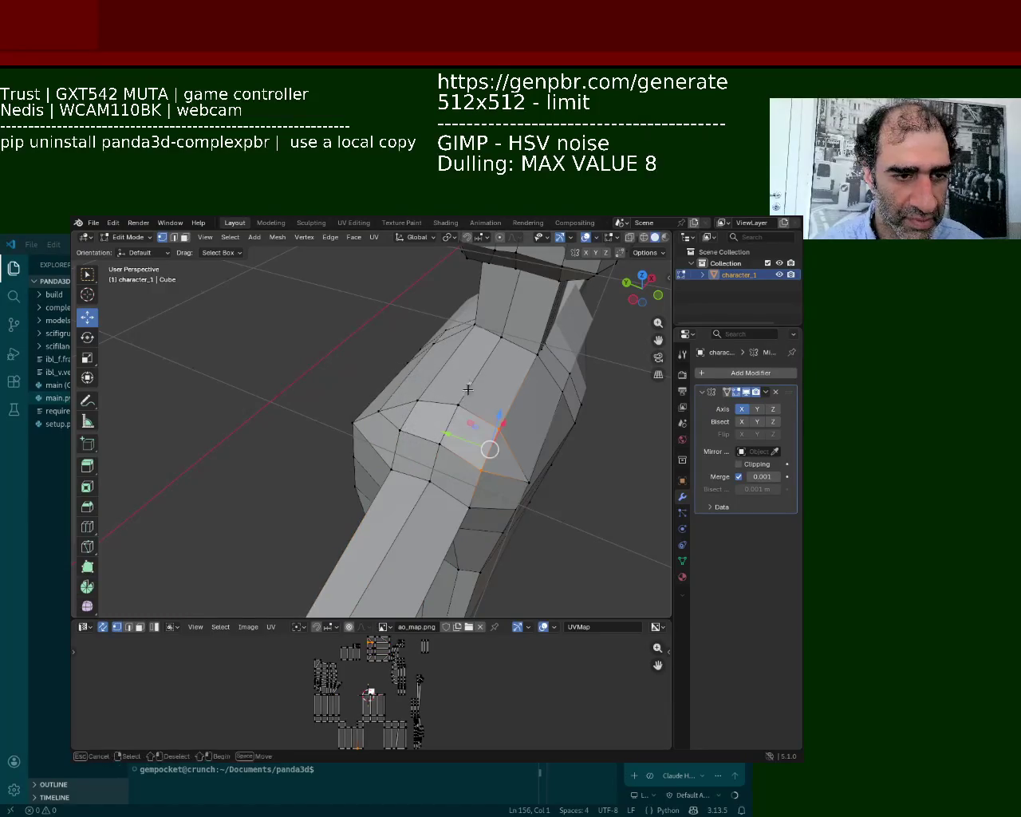
pyautogui.moveTo(398, 457); pyautogui.dragTo(399, 458)
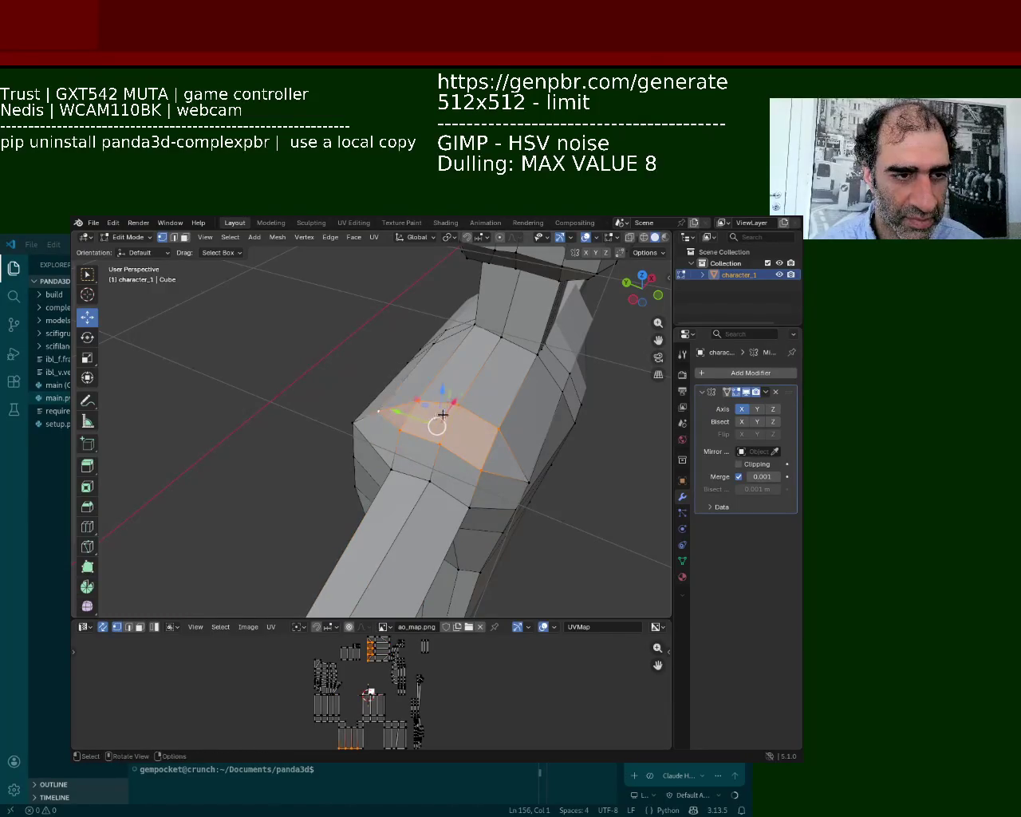
pyautogui.moveTo(453, 399); pyautogui.dragTo(478, 381)
pyautogui.moveTo(537, 445)
pyautogui.mouseDown(button='middle')
pyautogui.moveTo(437, 433)
pyautogui.moveTo(398, 444)
pyautogui.mouseUp(button='middle')
pyautogui.moveTo(330, 476); pyautogui.dragTo(299, 478)
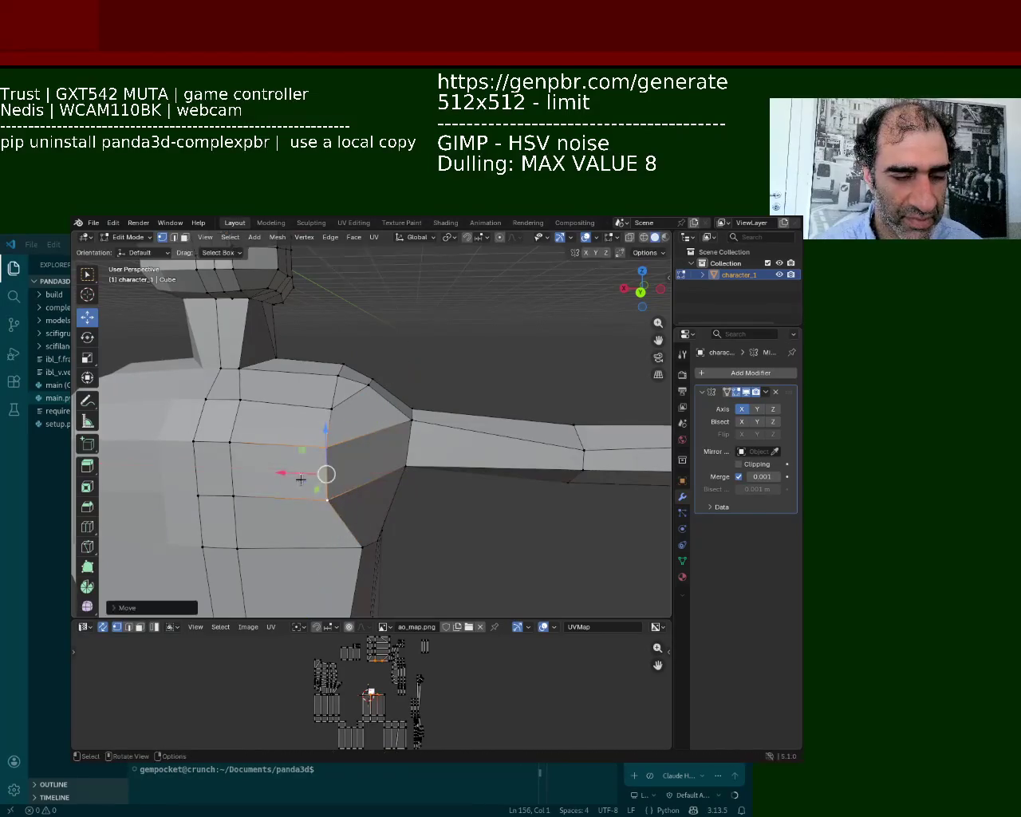
pyautogui.moveTo(298, 479); pyautogui.dragTo(331, 385, button='middle')
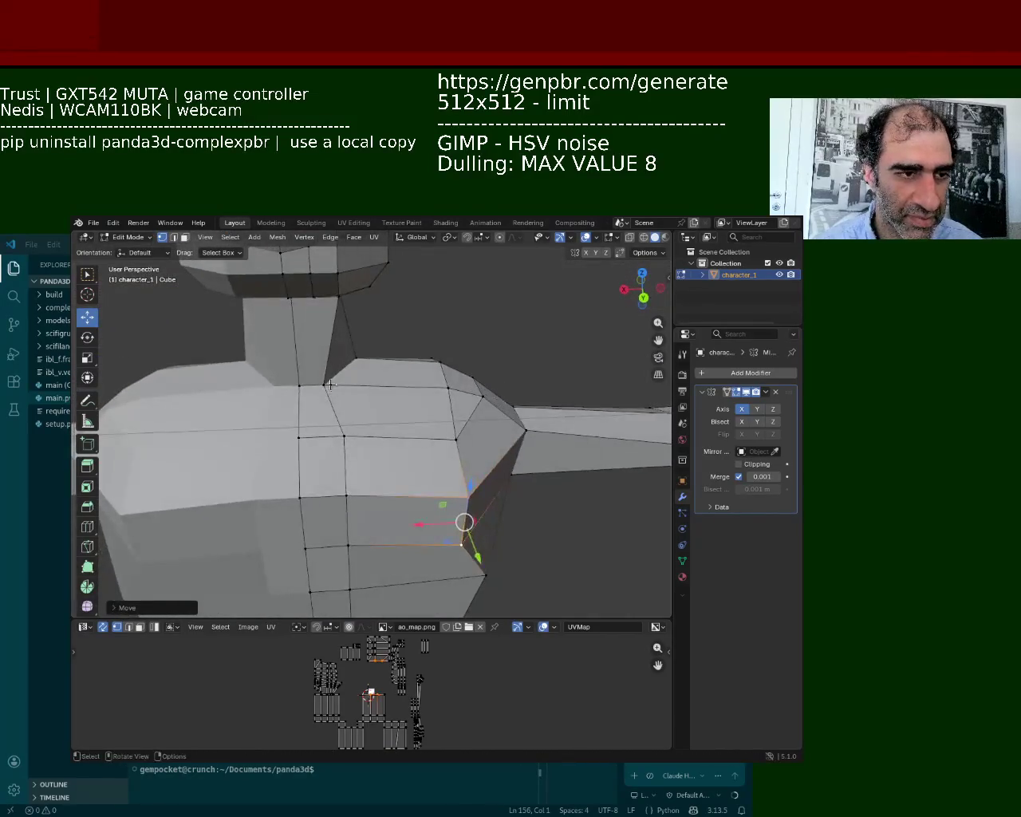
# Step: Move the neck-base vertex along X and nudge a head-side vertex slightly upward
pyautogui.click(331, 385)
pyautogui.moveTo(323, 383); pyautogui.dragTo(305, 387)
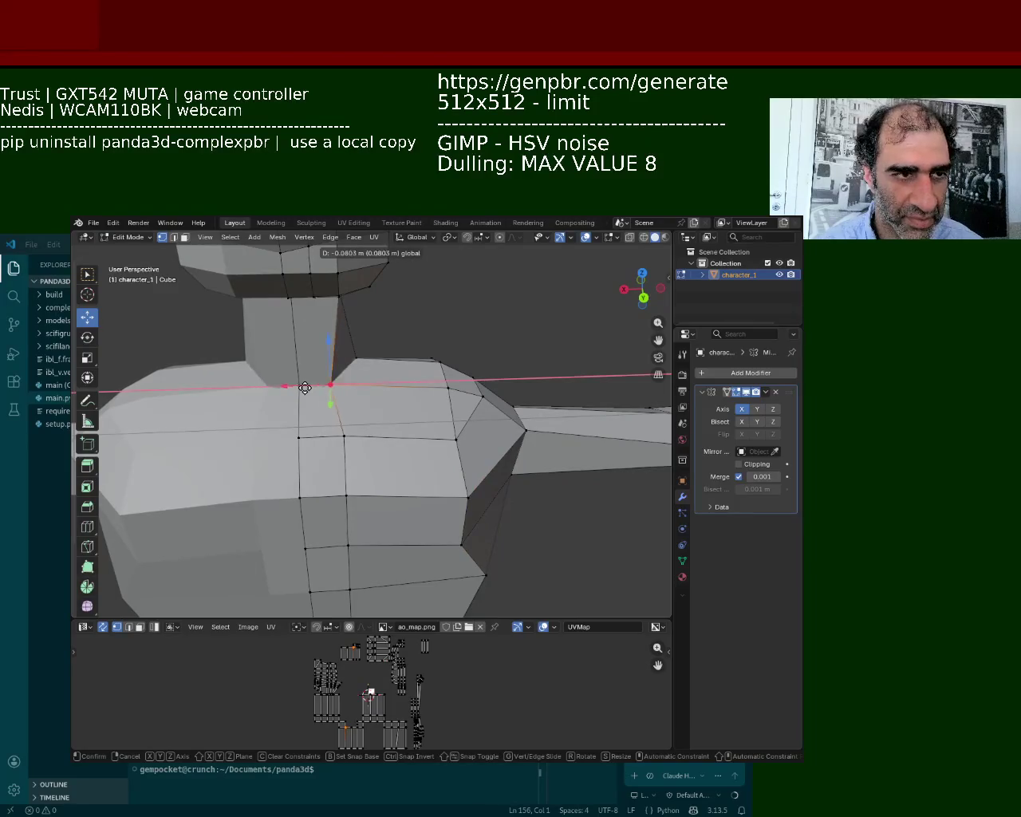
pyautogui.moveTo(304, 388); pyautogui.dragTo(381, 436, button='middle')
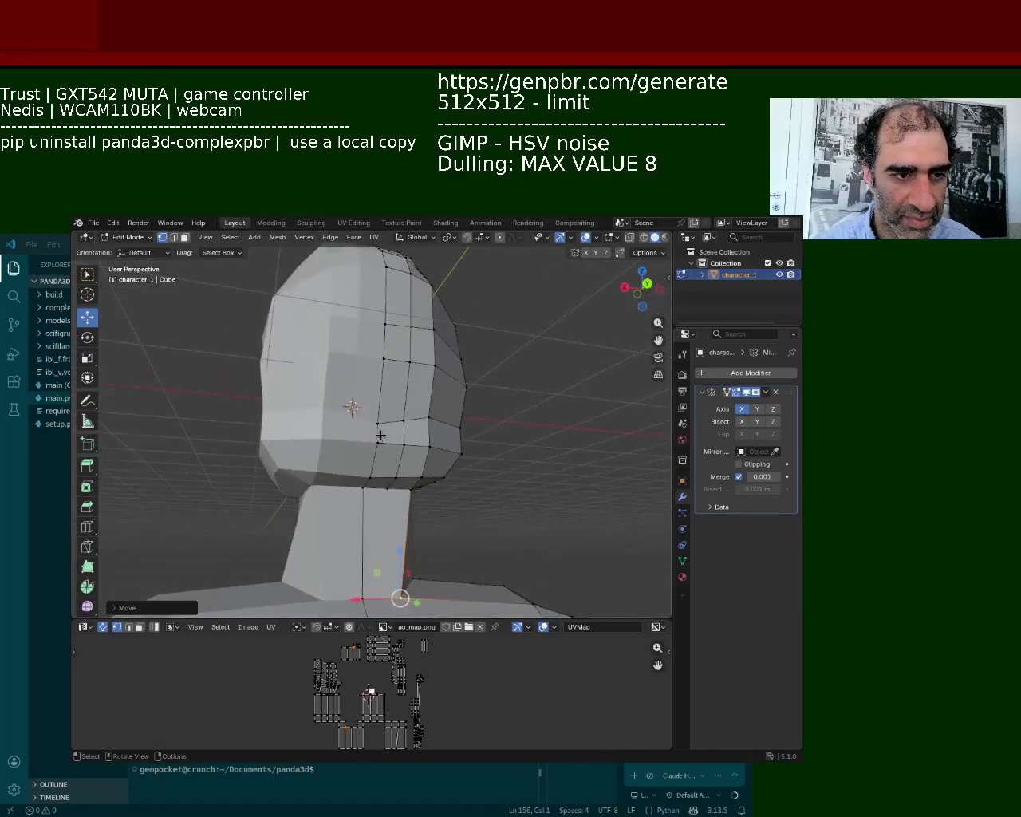
pyautogui.click(381, 435)
pyautogui.moveTo(378, 391); pyautogui.dragTo(387, 386)
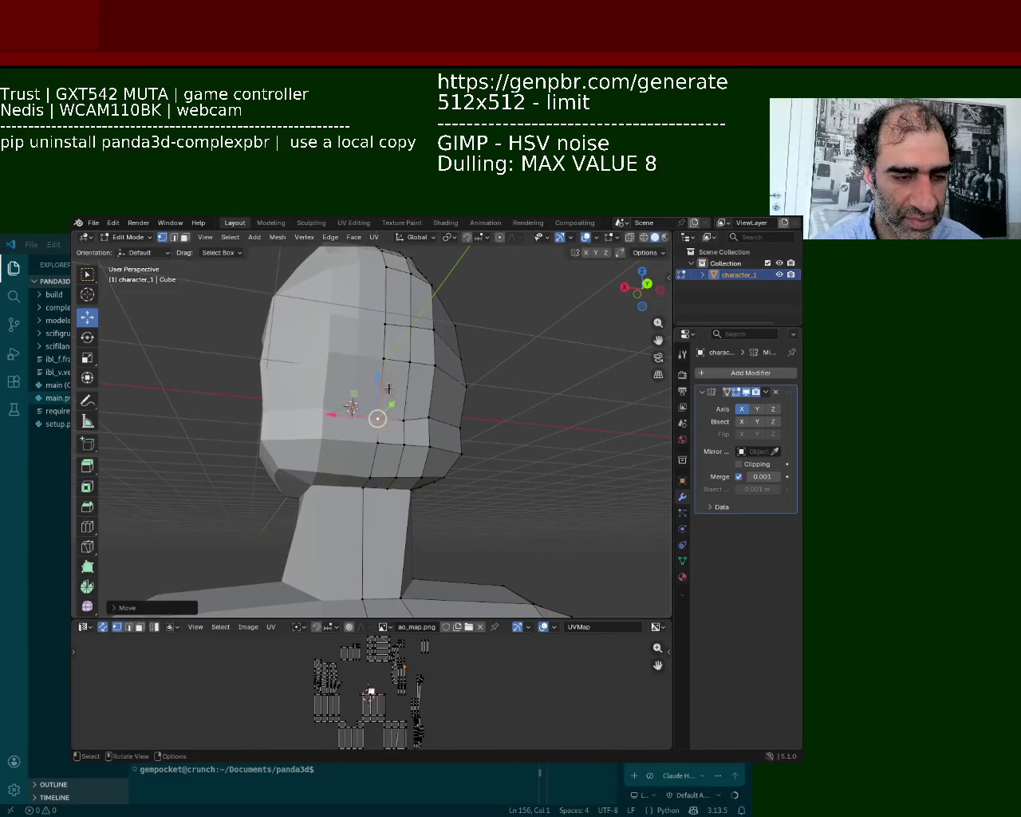
pyautogui.moveTo(472, 418)
pyautogui.mouseDown(button='middle')
pyautogui.moveTo(453, 406)
pyautogui.moveTo(468, 403)
pyautogui.moveTo(446, 428)
pyautogui.moveTo(489, 394)
pyautogui.moveTo(478, 419)
pyautogui.moveTo(494, 448)
pyautogui.moveTo(476, 414)
pyautogui.mouseUp(button='middle')
# Step: Select the edges where the head meets the neck and bring up the Ctrl+E edge menu
pyautogui.scroll(3, 494, 448)
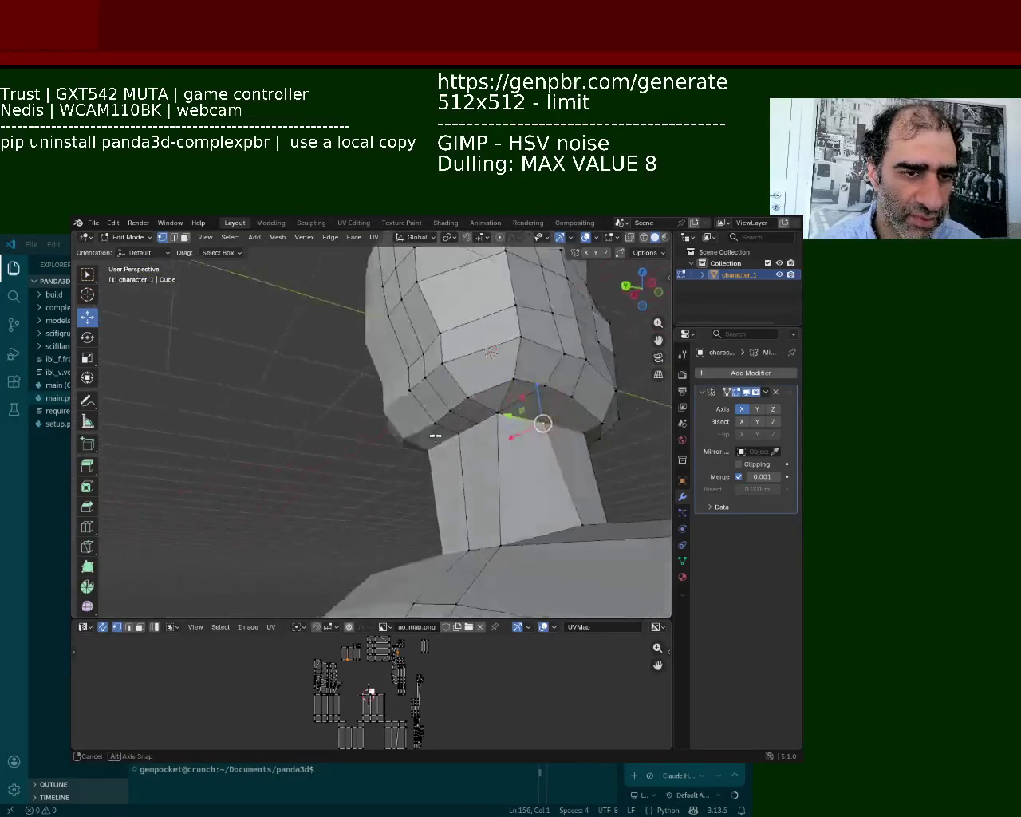
pyautogui.click(483, 407)
pyautogui.click(475, 408)
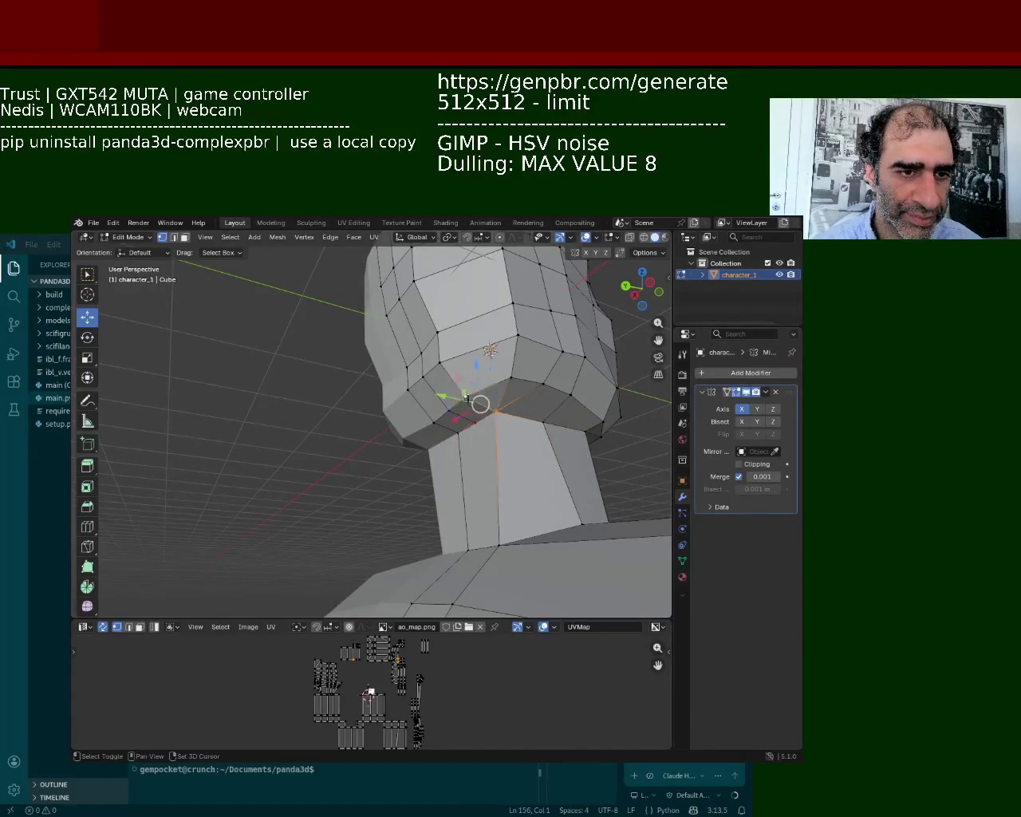
pyautogui.click(442, 433)
pyautogui.keyDown('shift'); pyautogui.click(435, 423); pyautogui.keyUp('shift')
pyautogui.keyDown('shift'); pyautogui.click(430, 422); pyautogui.keyUp('shift')
pyautogui.rightClick(430, 421)
pyautogui.click(443, 421)
pyautogui.keyDown('shift'); pyautogui.click(466, 411); pyautogui.keyUp('shift')
pyautogui.keyDown('shift'); pyautogui.click(449, 418); pyautogui.keyUp('shift')
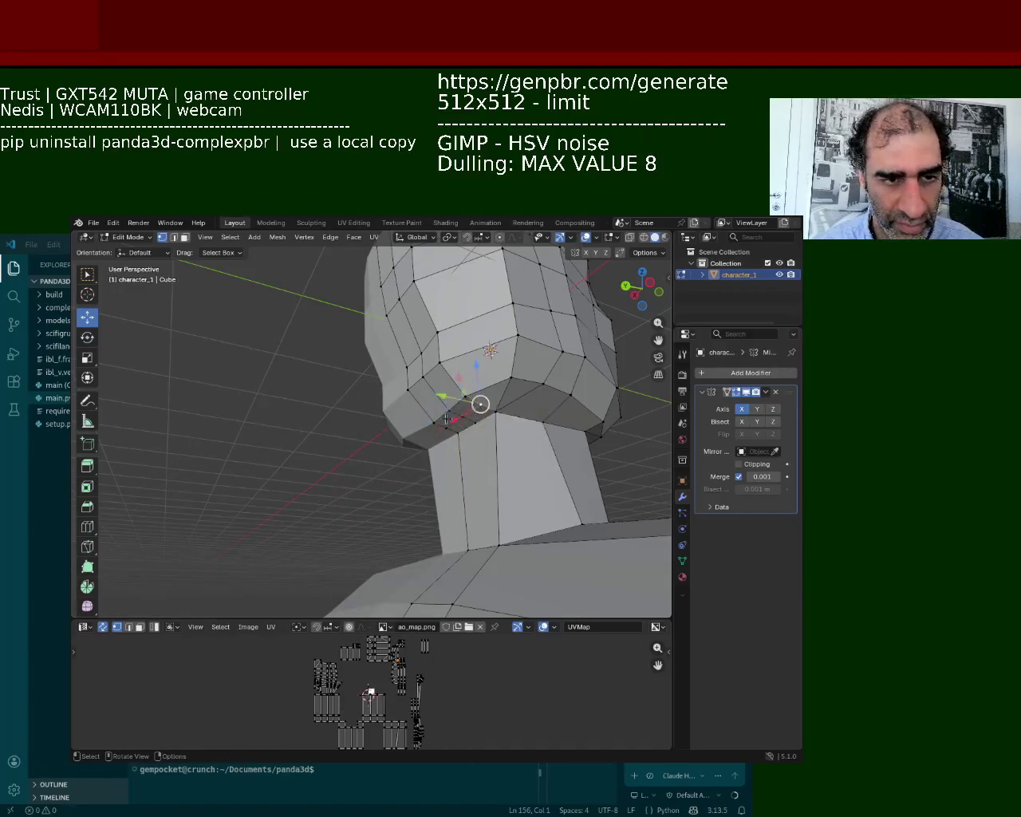
pyautogui.moveTo(393, 403)
pyautogui.mouseDown(button='middle')
pyautogui.moveTo(397, 375)
pyautogui.moveTo(478, 386)
pyautogui.mouseUp(button='middle')
pyautogui.keyDown('shift'); pyautogui.click(488, 392); pyautogui.keyUp('shift')
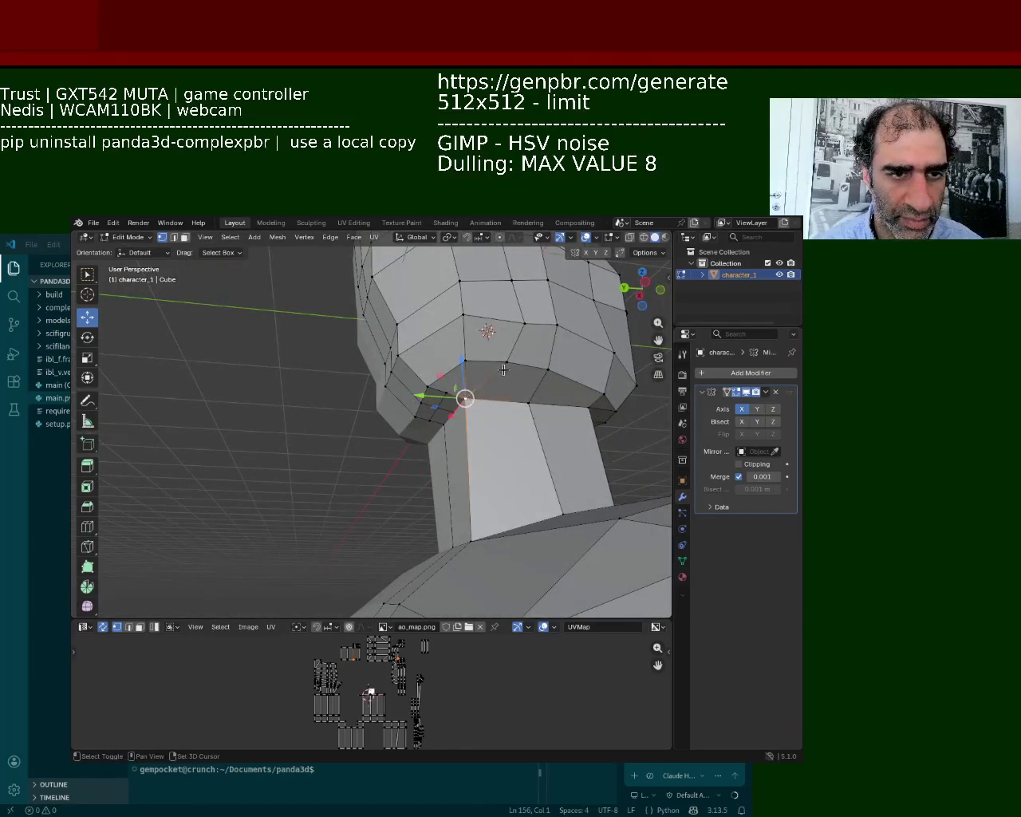
pyautogui.hotkey('ctrl', 'e')
pyautogui.click(503, 370)
pyautogui.rightClick(454, 395)
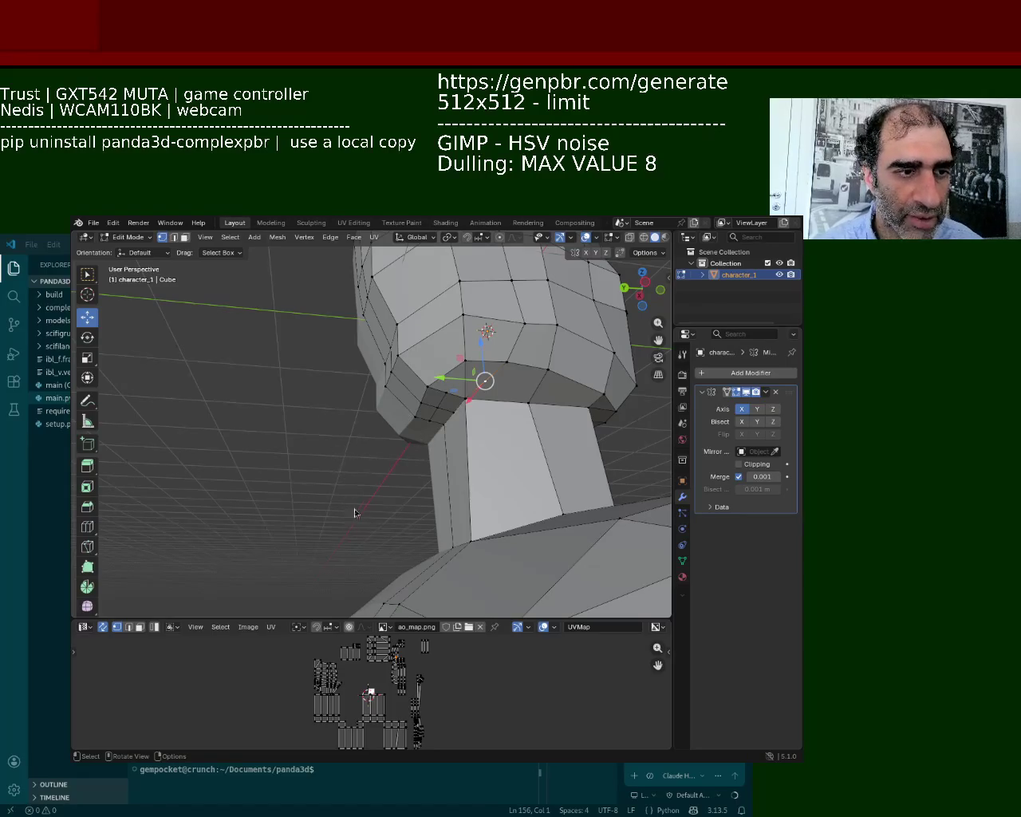
# Step: Select the edges along the lower head ring and subdivide them
pyautogui.click(541, 405)
pyautogui.keyDown('shift'); pyautogui.click(557, 369); pyautogui.keyUp('shift')
pyautogui.rightClick(558, 370)
pyautogui.click(559, 369)
pyautogui.click(587, 405)
pyautogui.click(596, 398)
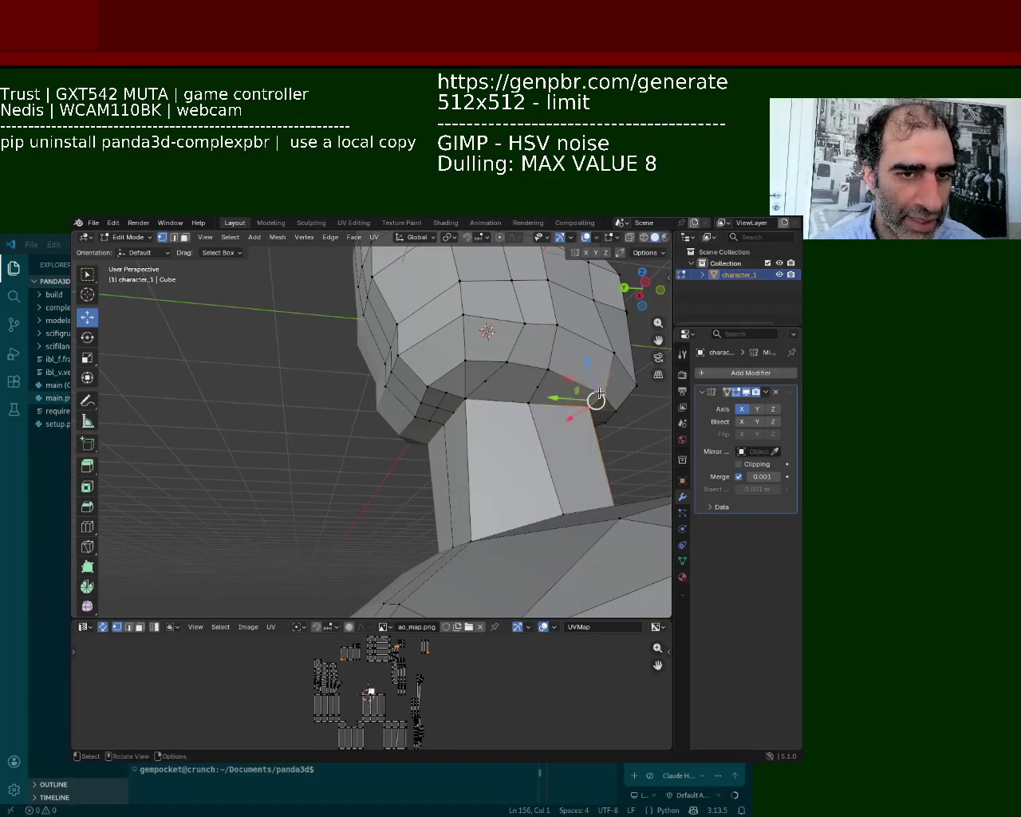
pyautogui.click(602, 393)
pyautogui.keyDown('shift'); pyautogui.click(595, 401); pyautogui.keyUp('shift')
pyautogui.keyDown('shift'); pyautogui.click(567, 392); pyautogui.keyUp('shift')
pyautogui.keyDown('shift'); pyautogui.click(483, 383); pyautogui.keyUp('shift')
pyautogui.keyDown('shift'); pyautogui.click(441, 392); pyautogui.keyUp('shift')
pyautogui.click(444, 391)
# Step: Vertex-slide the new vertex into position with Shift+V, then select another lower-ring vertex
pyautogui.click(484, 381)
pyautogui.click(469, 386)
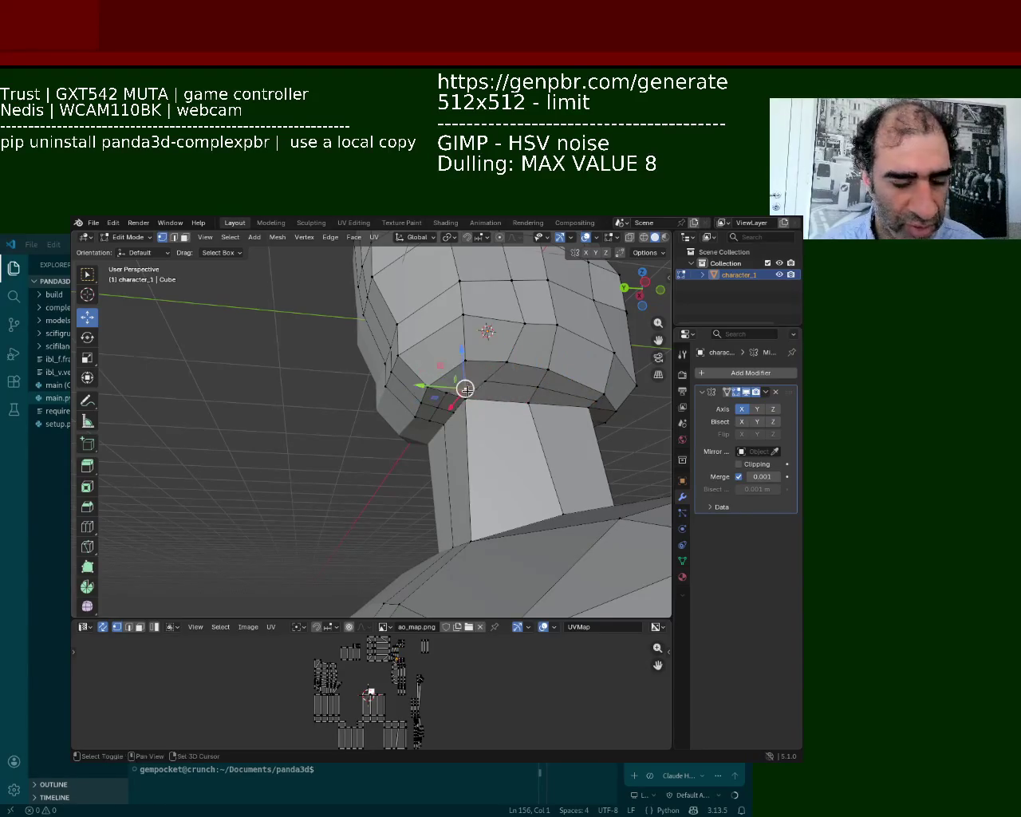
pyautogui.hotkey('shift', 'v')
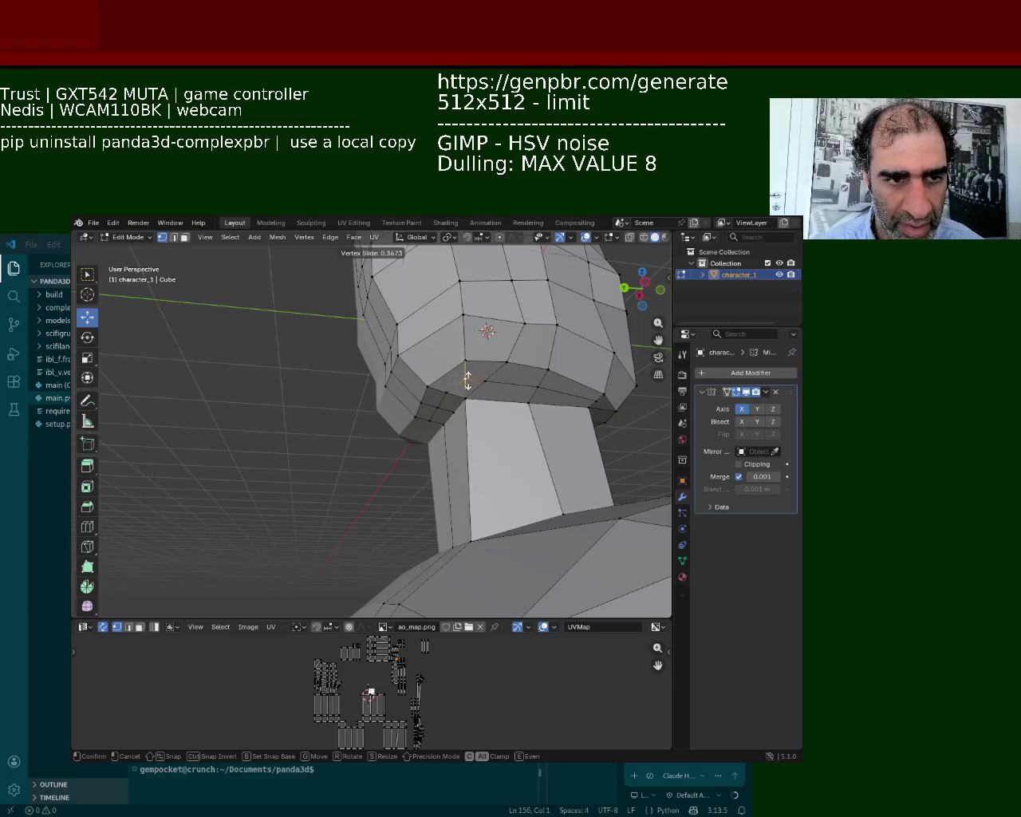
pyautogui.click(468, 382)
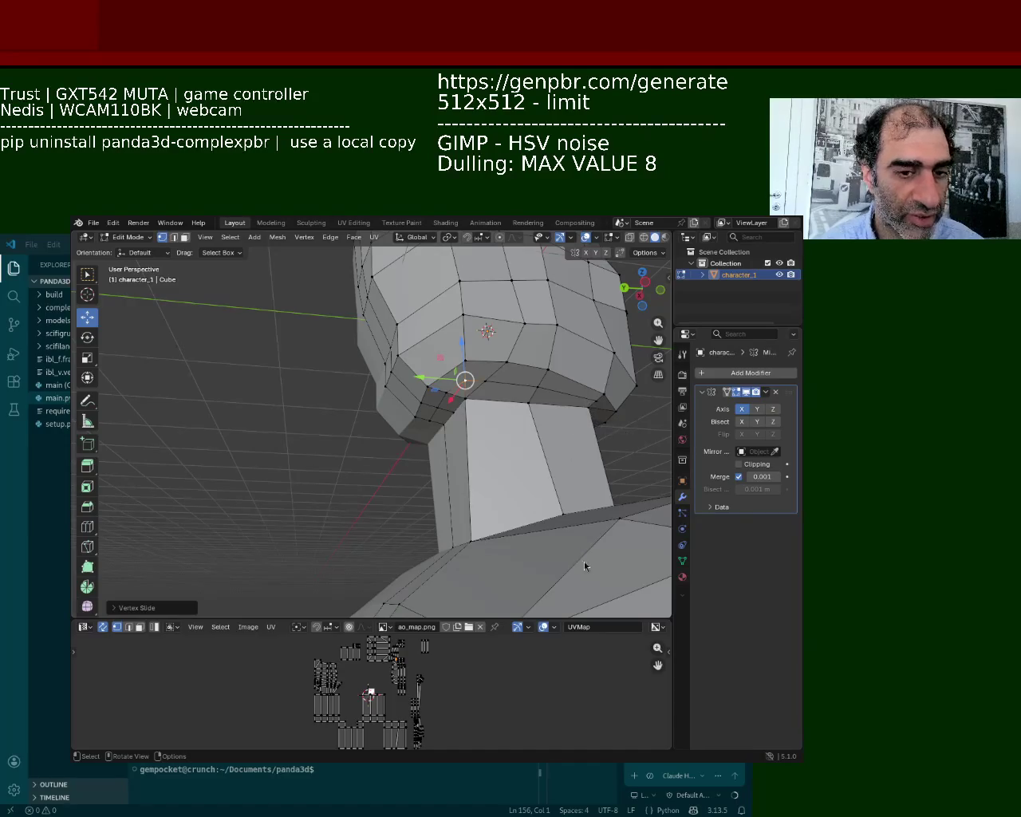
pyautogui.click(402, 380)
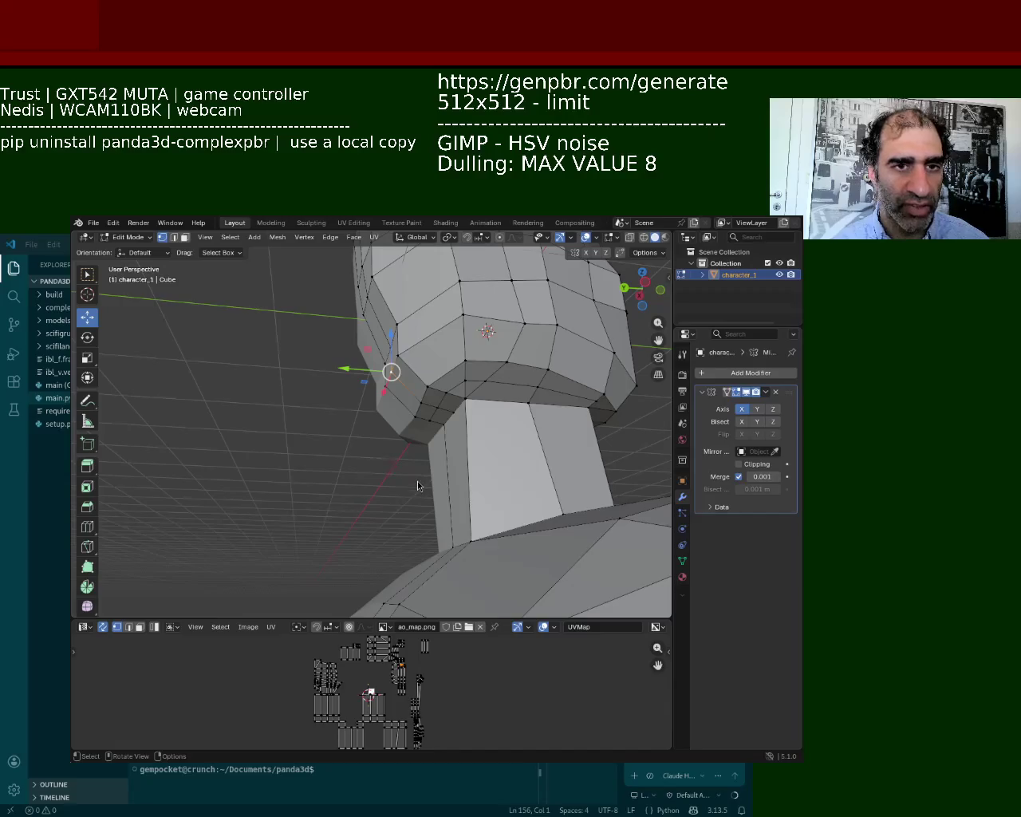
pyautogui.moveTo(418, 434)
pyautogui.mouseDown(button='middle')
pyautogui.moveTo(556, 385)
pyautogui.moveTo(333, 398)
pyautogui.mouseUp(button='middle')
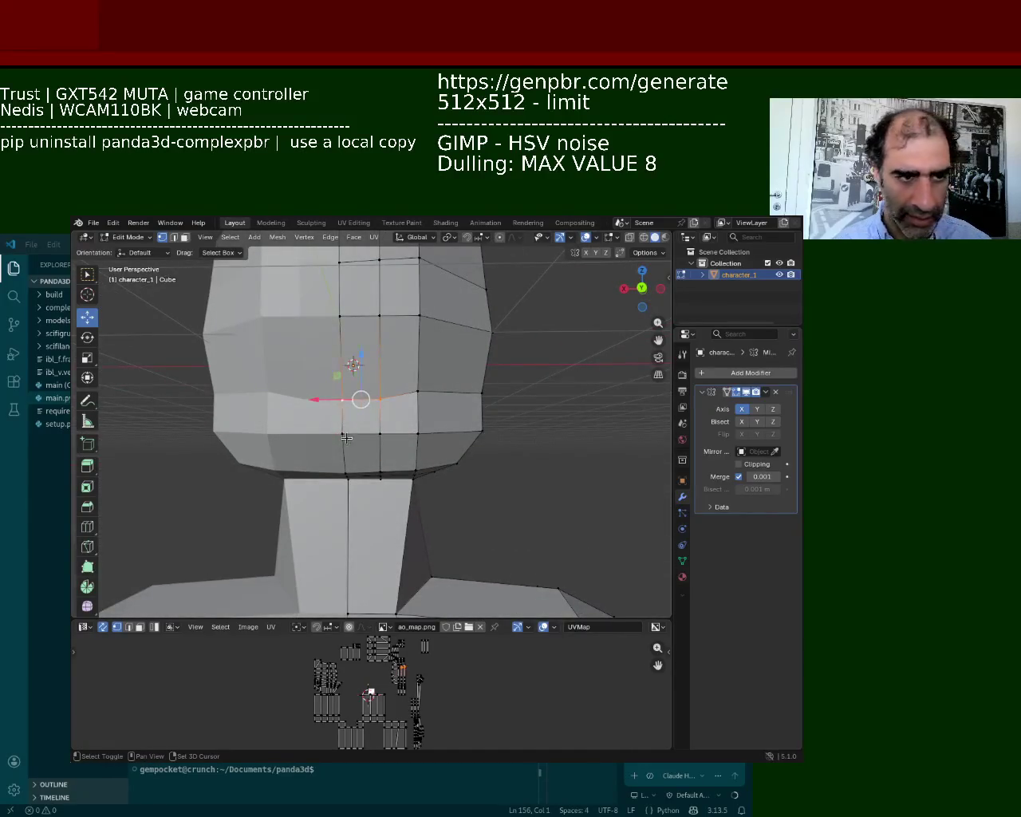
# Step: Move a face below the head's middle edge into place
pyautogui.click(368, 419)
pyautogui.press('g')
pyautogui.click(362, 352)
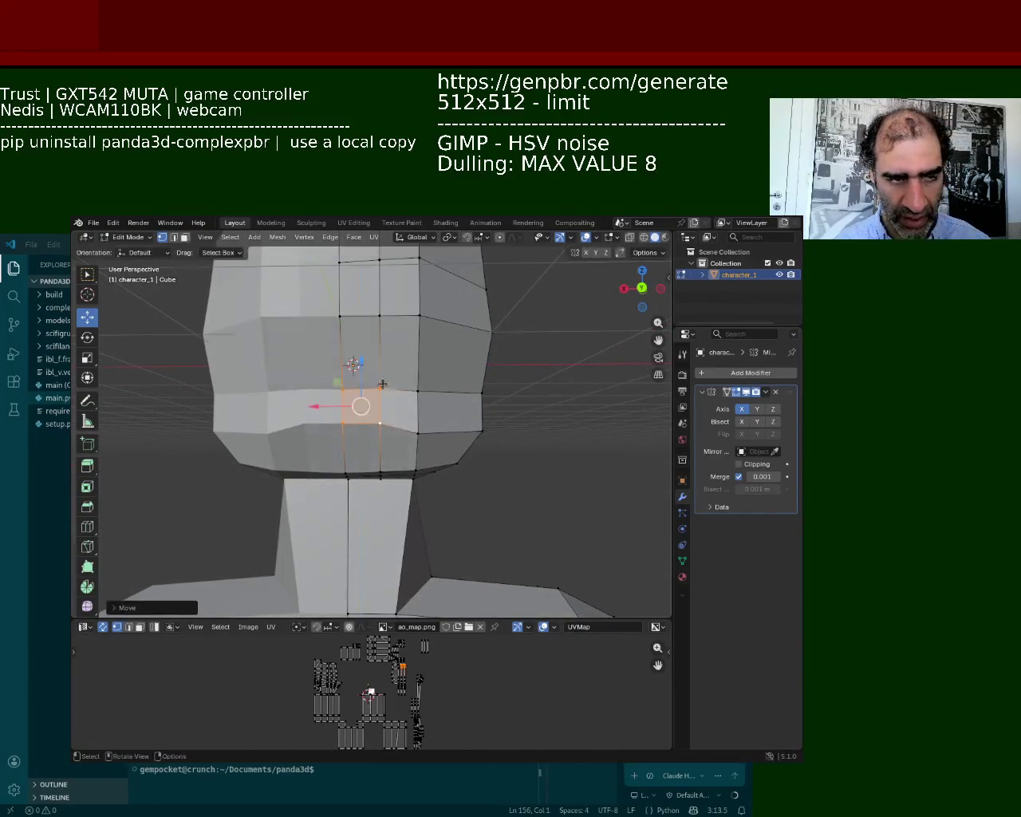
pyautogui.moveTo(362, 352); pyautogui.dragTo(308, 329, button='middle')
# Step: In face select mode, extrude the two chin faces outward
pyautogui.press('3')
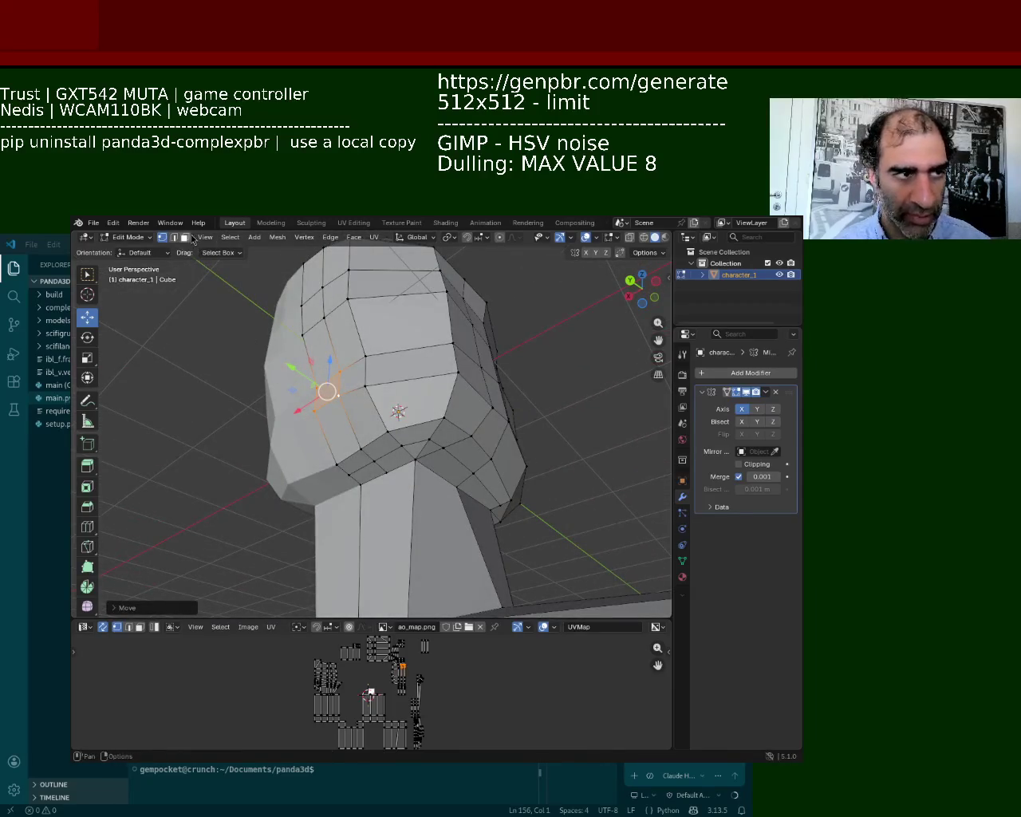
pyautogui.click(348, 463)
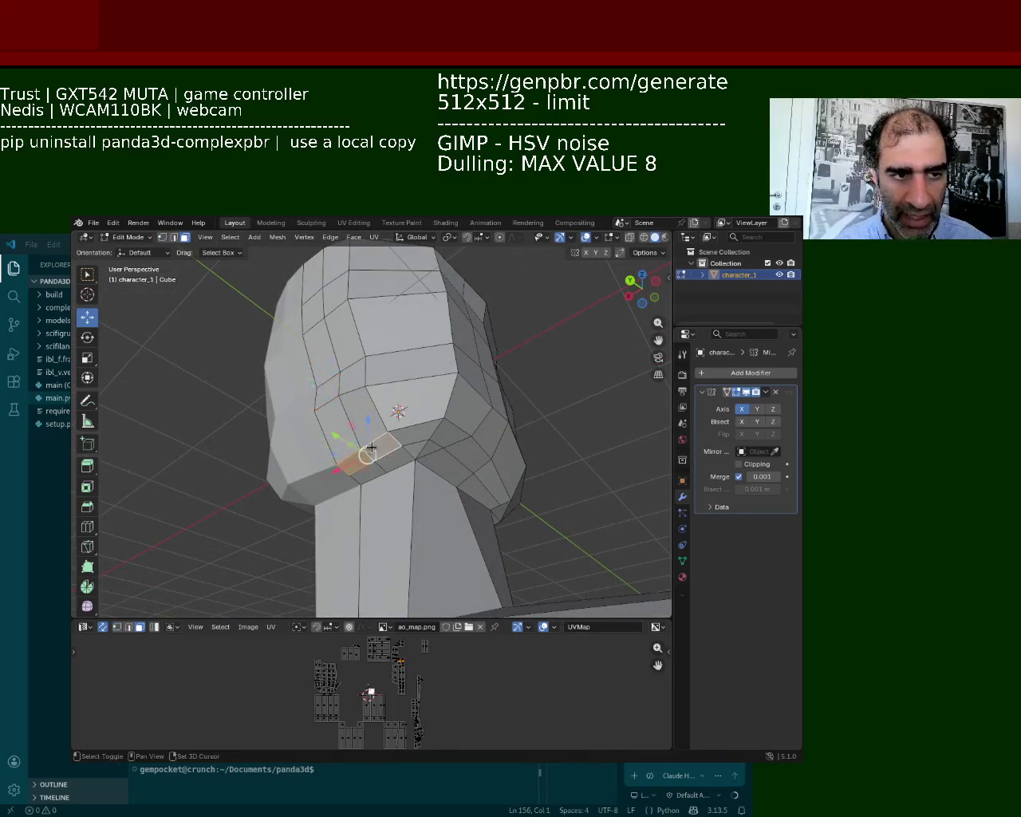
pyautogui.keyDown('shift'); pyautogui.click(398, 438); pyautogui.keyUp('shift')
pyautogui.press('e')
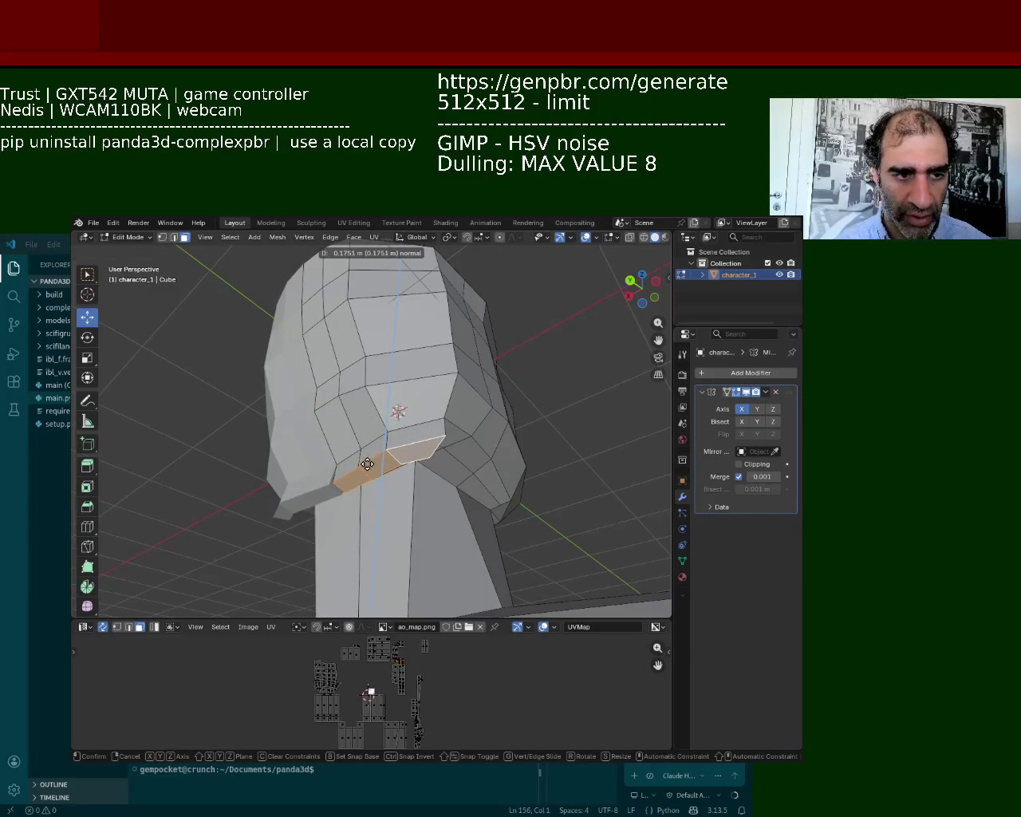
pyautogui.click(367, 464)
pyautogui.moveTo(367, 463)
pyautogui.mouseDown(button='middle')
pyautogui.moveTo(312, 431)
pyautogui.moveTo(330, 444)
pyautogui.mouseUp(button='middle')
# Step: Select the cheek and small jaw faces and extrude them outward
pyautogui.click(363, 414)
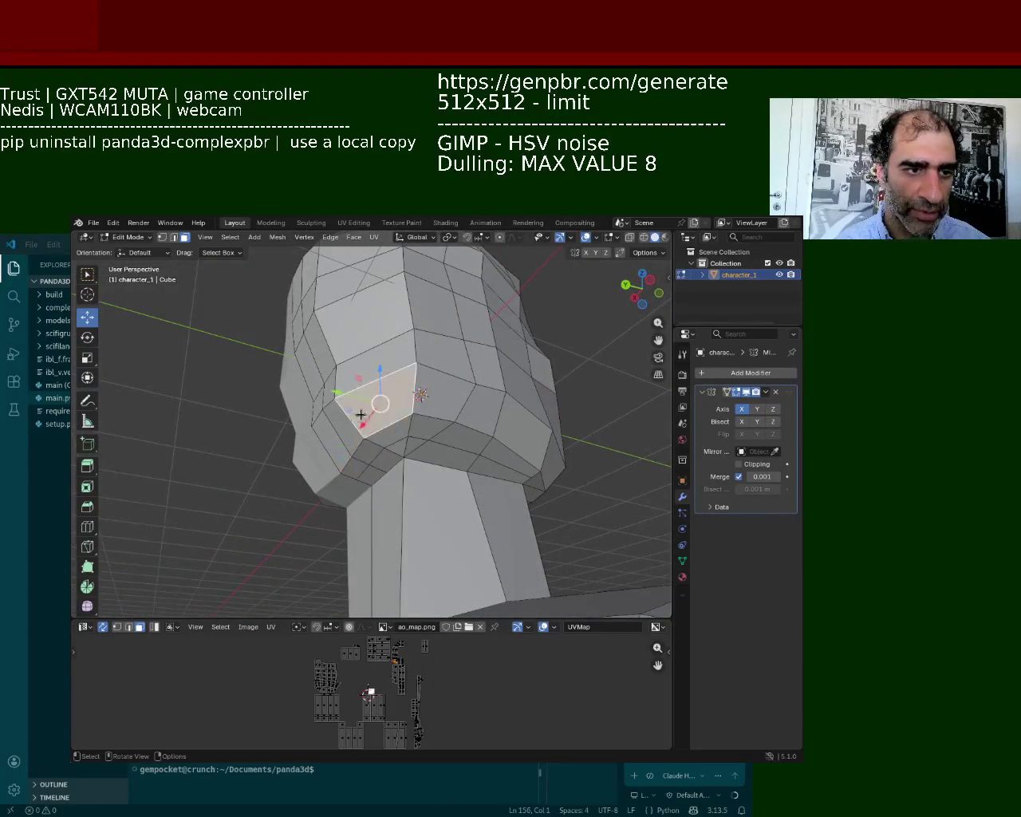
pyautogui.click(397, 482)
pyautogui.click(383, 458)
pyautogui.click(391, 433)
pyautogui.keyDown('shift'); pyautogui.click(358, 466); pyautogui.keyUp('shift')
pyautogui.press('e')
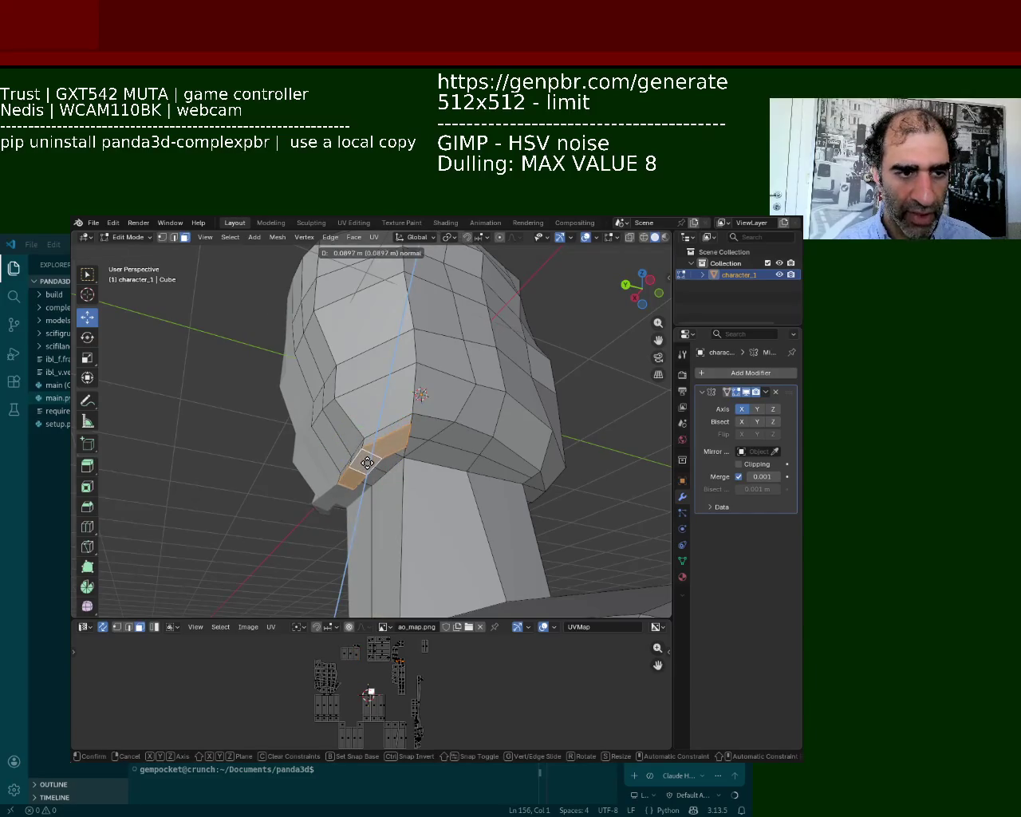
pyautogui.click(367, 463)
# Step: Add the neighbouring jaw faces to the selection and extrude them again toward the neck
pyautogui.keyDown('shift'); pyautogui.click(430, 430); pyautogui.keyUp('shift')
pyautogui.keyDown('shift'); pyautogui.click(459, 442); pyautogui.keyUp('shift')
pyautogui.moveTo(403, 443)
pyautogui.mouseDown(button='middle')
pyautogui.moveTo(412, 469)
pyautogui.moveTo(385, 467)
pyautogui.mouseUp(button='middle')
pyautogui.press('e')
pyautogui.click(388, 483)
pyautogui.moveTo(446, 433)
pyautogui.mouseDown(button='middle')
pyautogui.moveTo(365, 499)
pyautogui.moveTo(324, 375)
pyautogui.mouseUp(button='middle')
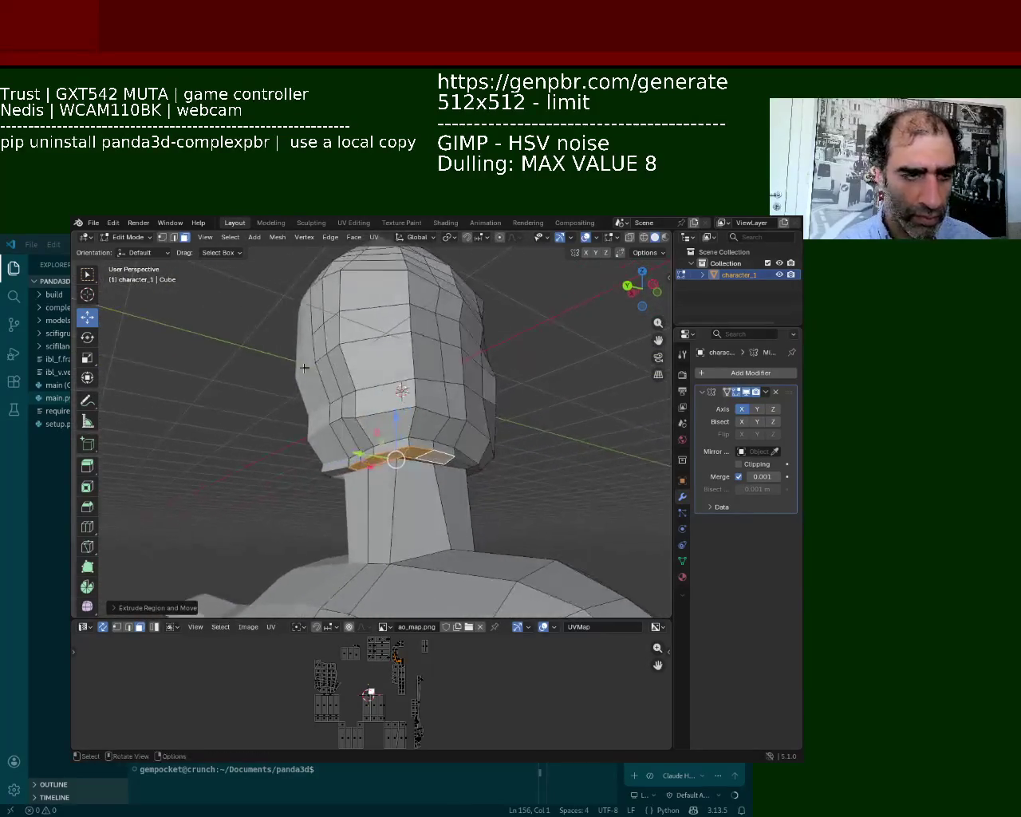
# Step: In edge select, pick a jaw edge and try Y and X moves, cancelling them back
pyautogui.click(173, 238)
pyautogui.click(343, 446)
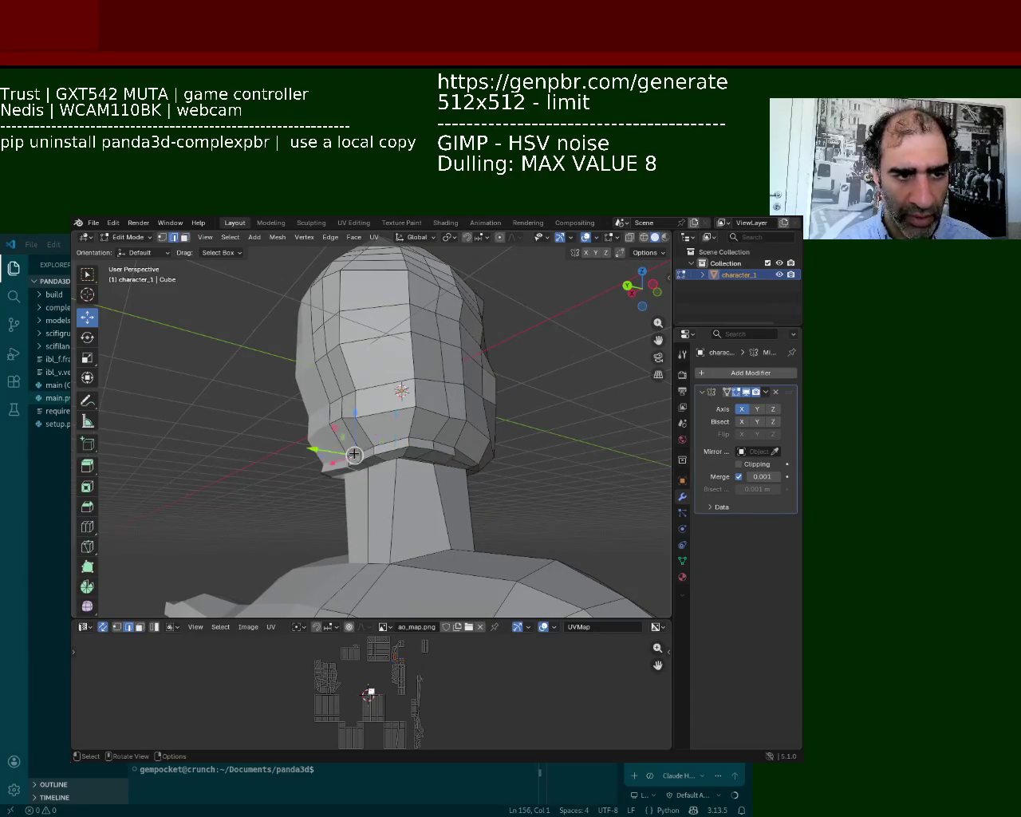
pyautogui.moveTo(386, 441)
pyautogui.mouseDown(button='middle')
pyautogui.moveTo(343, 459)
pyautogui.moveTo(426, 455)
pyautogui.moveTo(342, 464)
pyautogui.mouseUp(button='middle')
pyautogui.press('g')
pyautogui.press('y')
pyautogui.rightClick(326, 467)
pyautogui.press('g')
pyautogui.press('x')
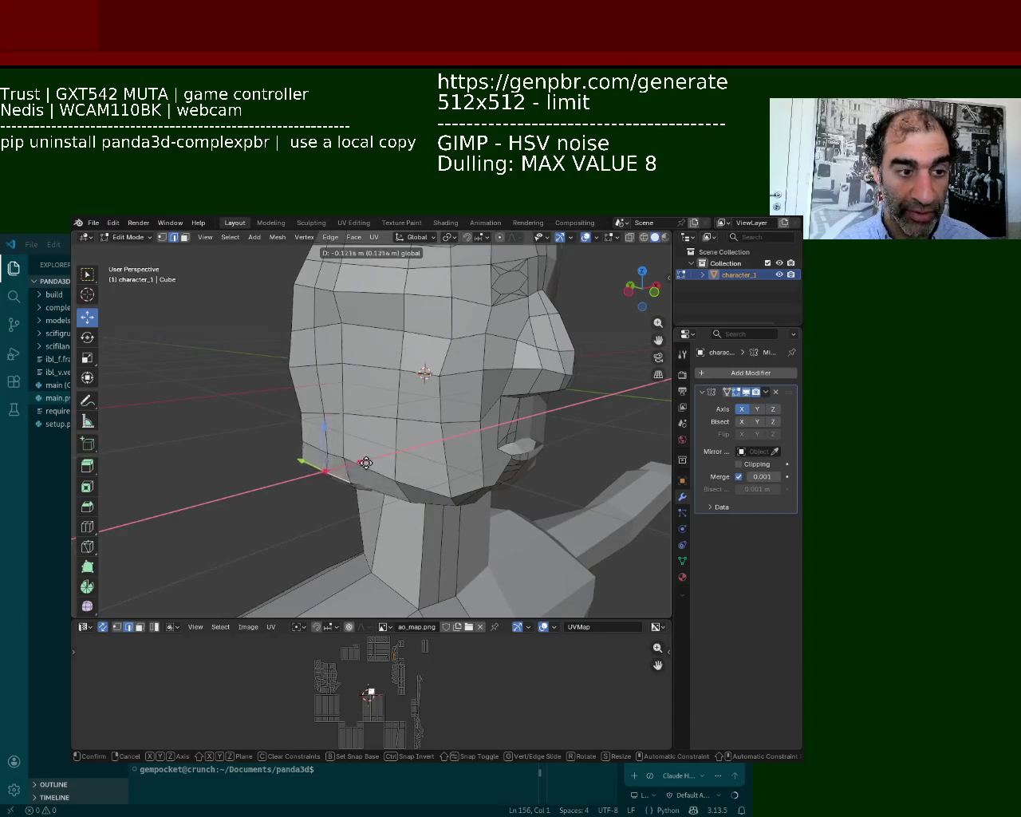
pyautogui.click(365, 462)
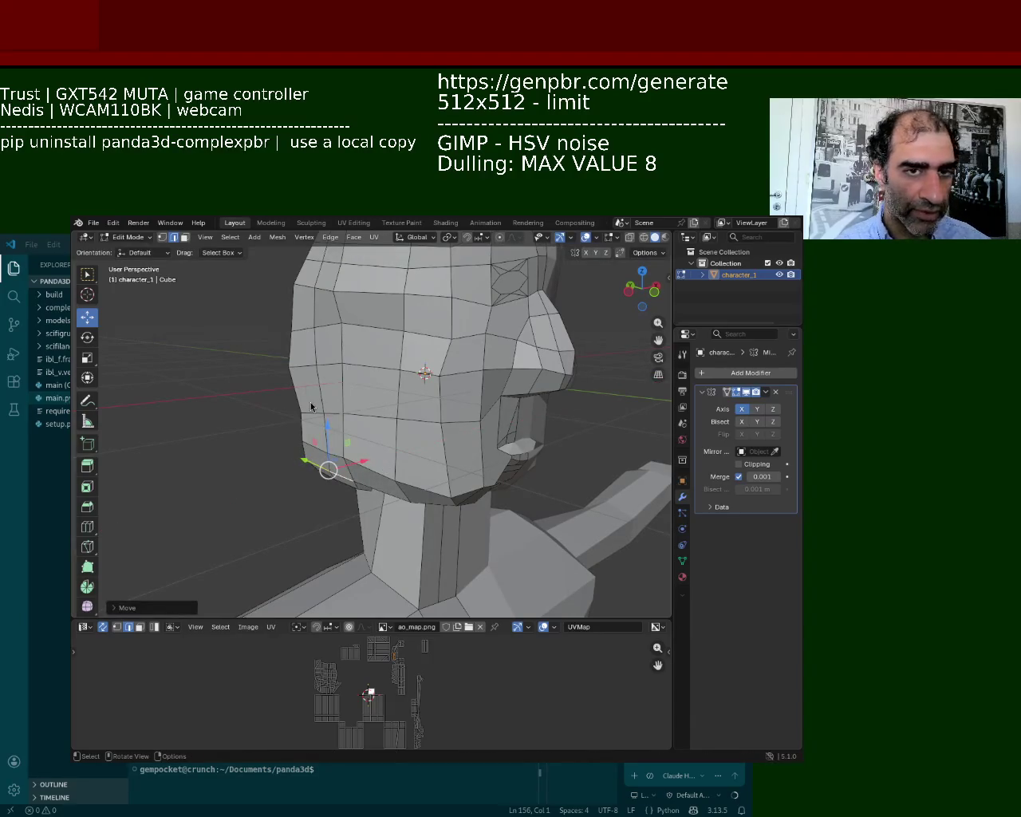
pyautogui.press('Escape')
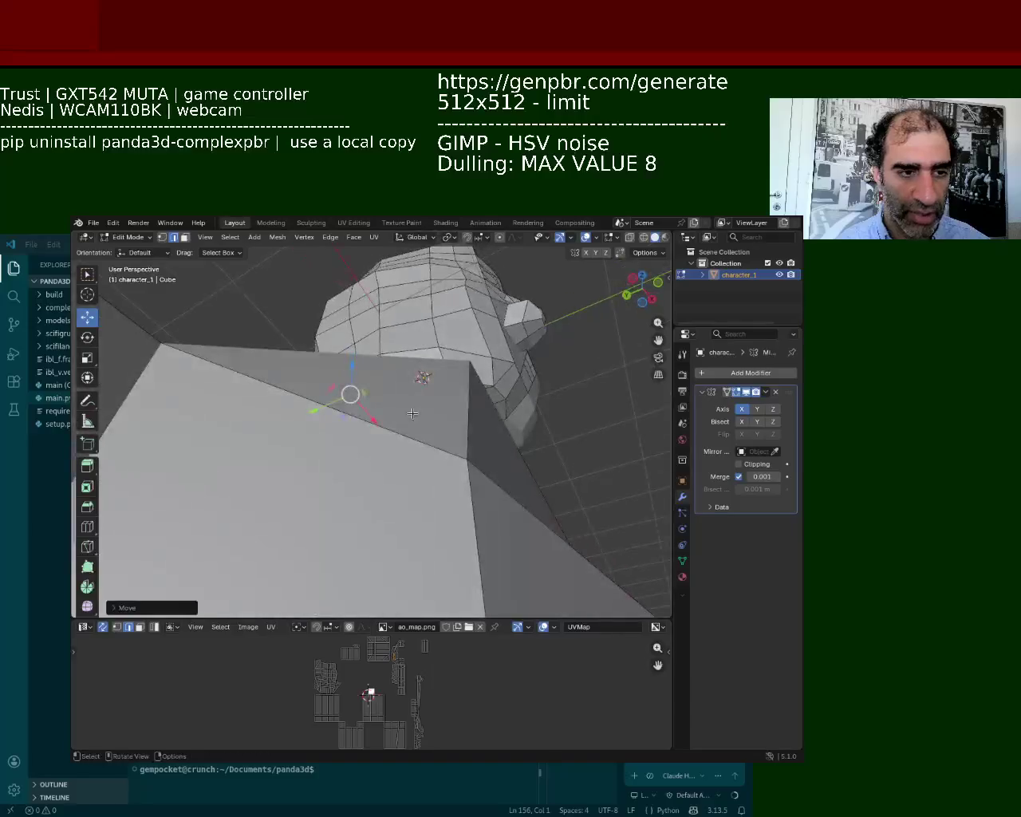
# Step: Lower an edge under the jaw along Z, about 0.12 m toward the neck
pyautogui.moveTo(463, 452)
pyautogui.mouseDown(button='middle')
pyautogui.moveTo(443, 388)
pyautogui.moveTo(345, 420)
pyautogui.moveTo(430, 423)
pyautogui.mouseUp(button='middle')
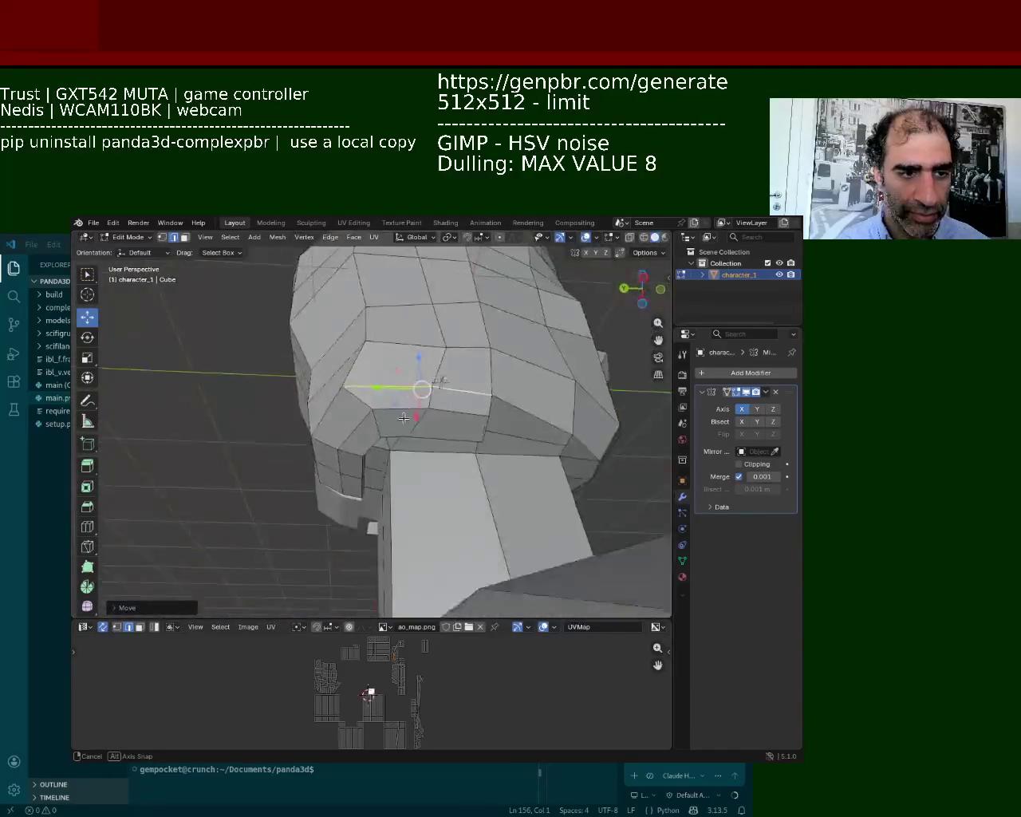
pyautogui.click(393, 470)
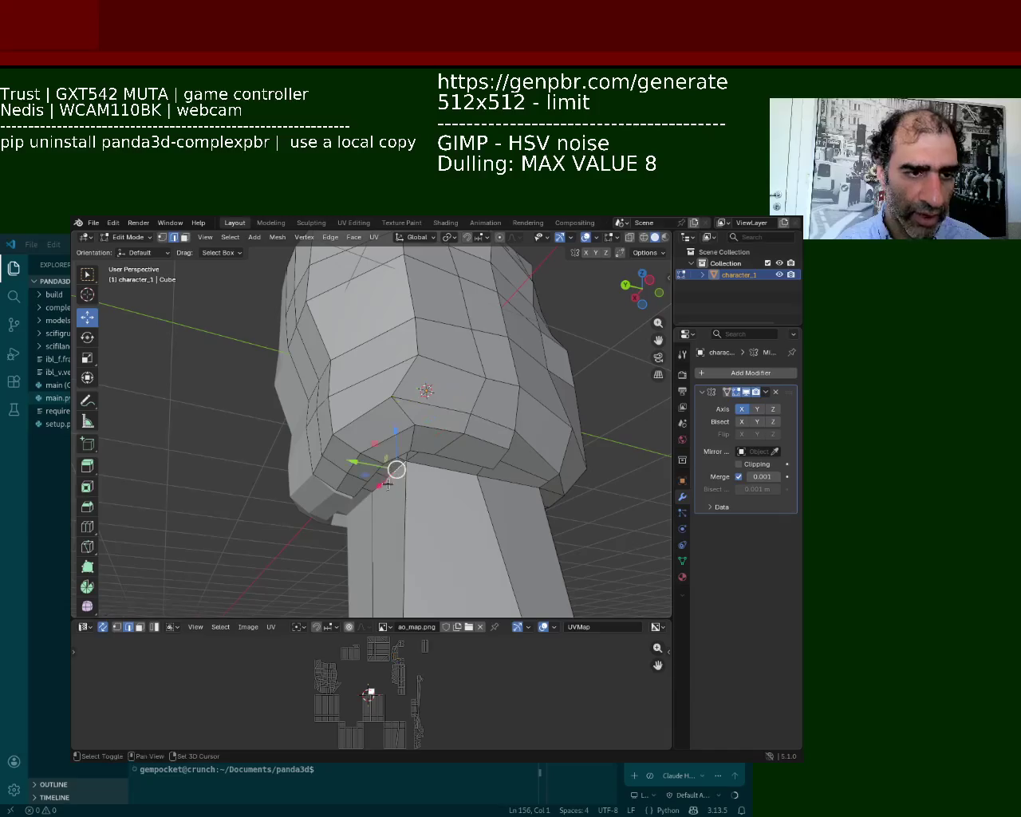
pyautogui.press('g')
pyautogui.press('z')
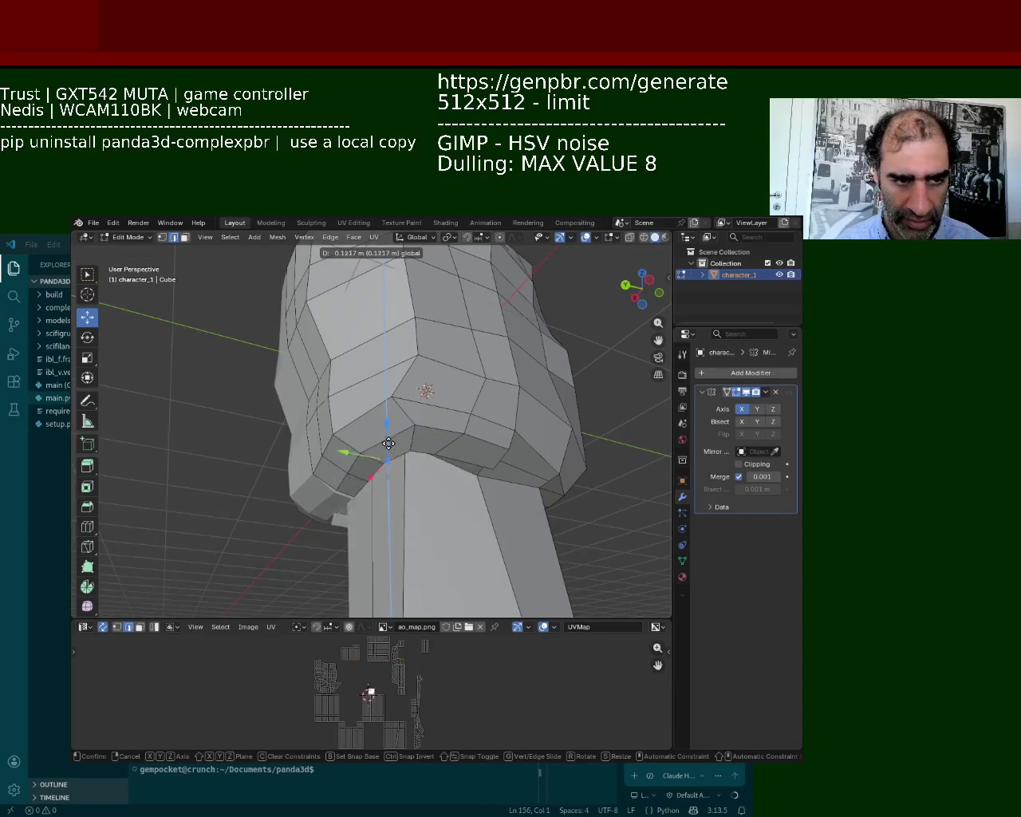
pyautogui.click(388, 454)
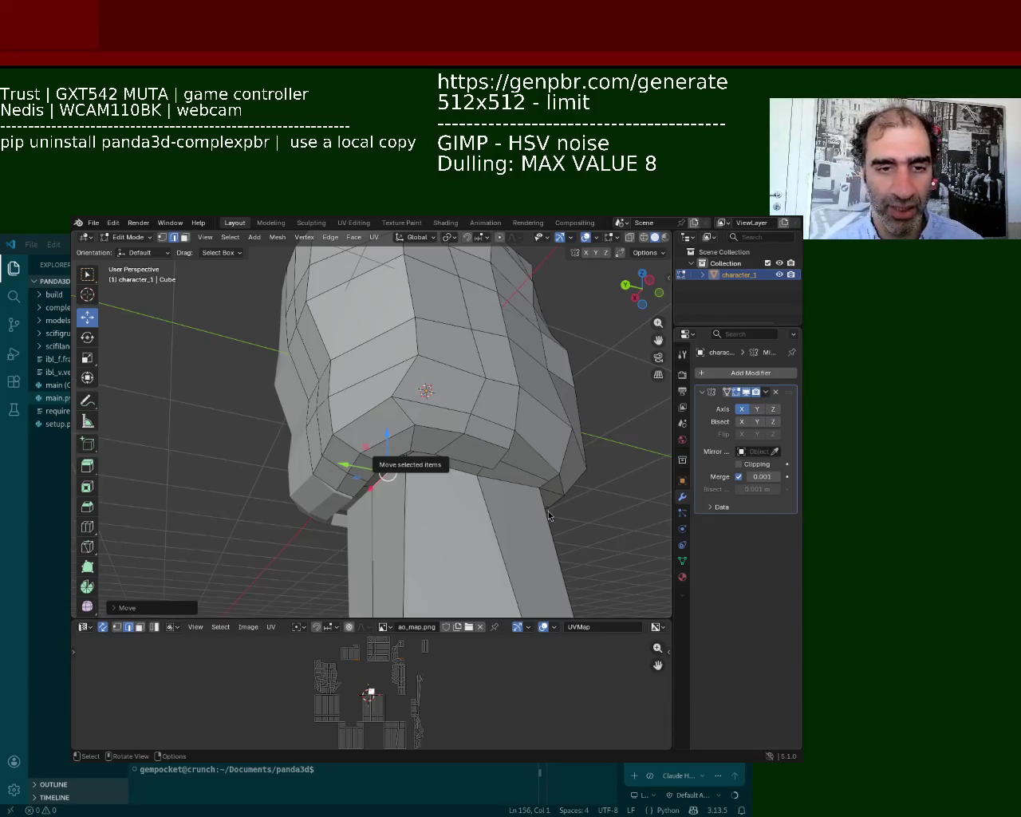
# Step: Move a vertex under the jaw along the vertical axis
pyautogui.moveTo(388, 467)
pyautogui.mouseDown(button='middle')
pyautogui.moveTo(392, 453)
pyautogui.moveTo(402, 459)
pyautogui.mouseUp(button='middle')
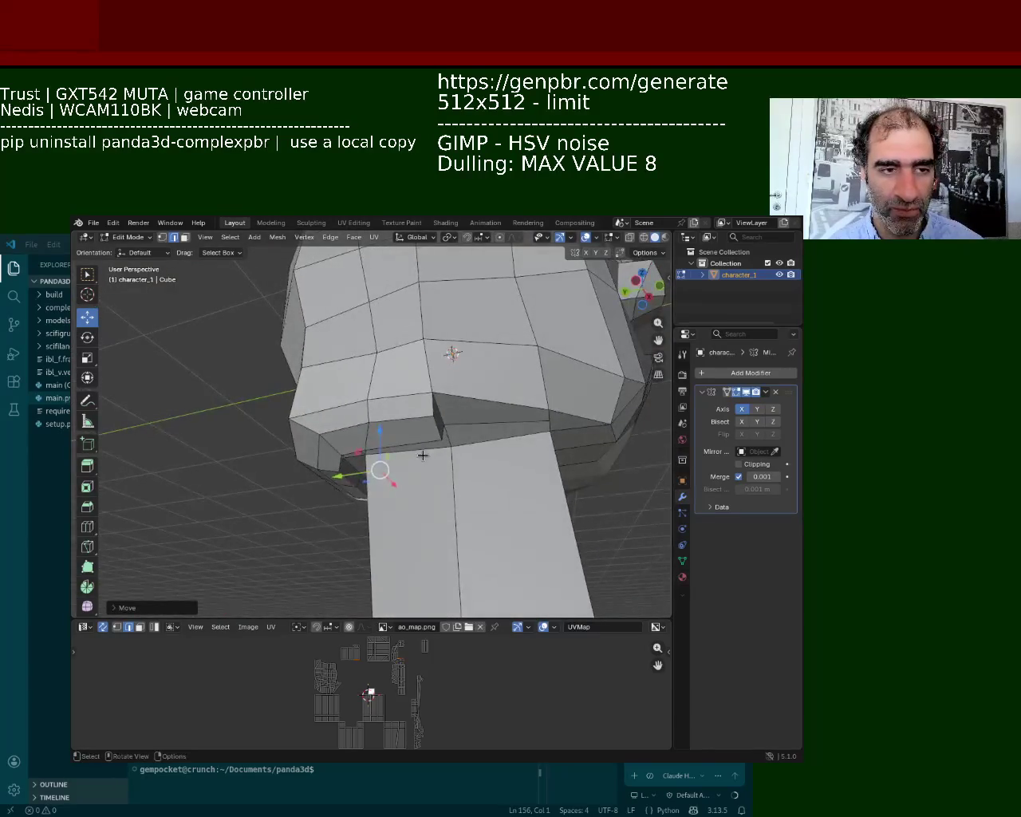
pyautogui.click(449, 443)
pyautogui.moveTo(449, 418); pyautogui.dragTo(452, 396)
pyautogui.click(540, 411)
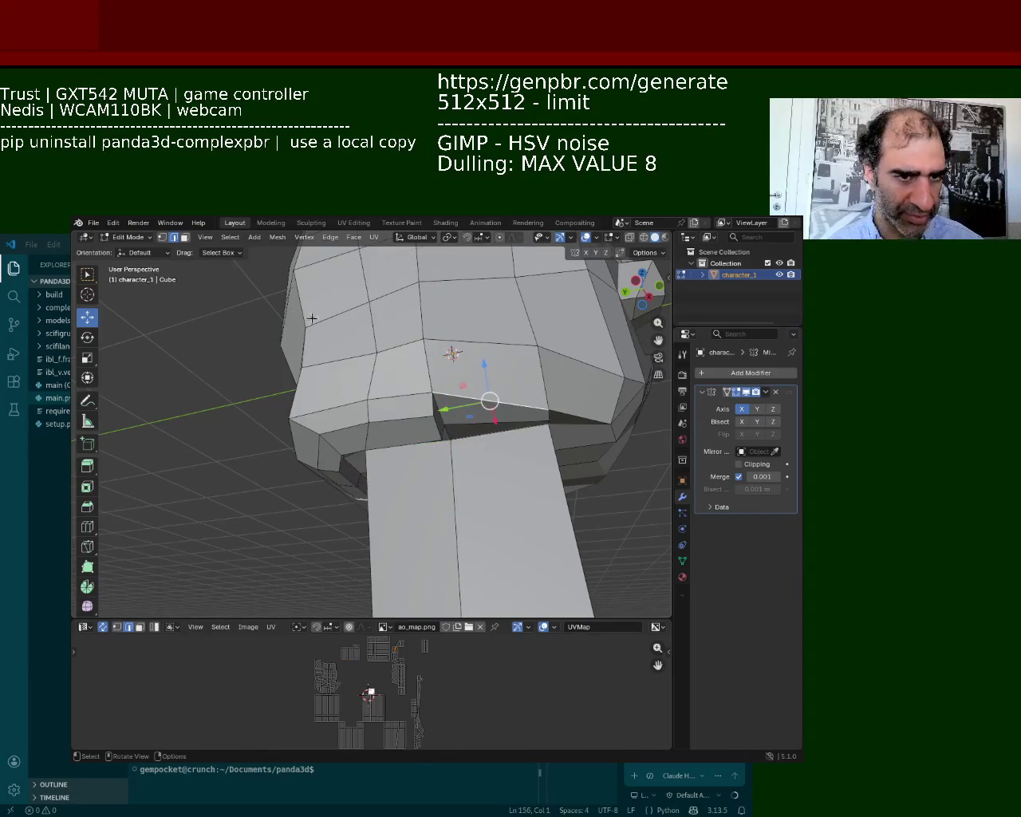
# Step: In vertex select, shift a jaw-edge vertex vertically, then slide it sideways along X
pyautogui.press('1')
pyautogui.click(543, 414)
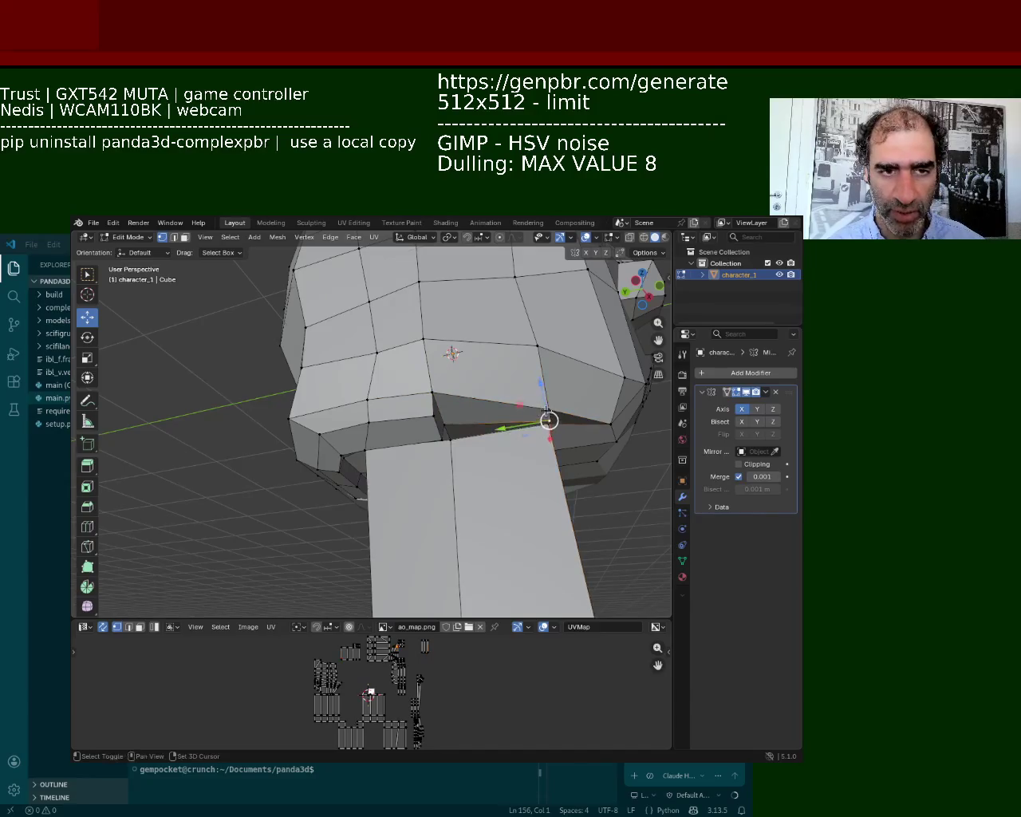
pyautogui.moveTo(546, 410); pyautogui.dragTo(454, 385)
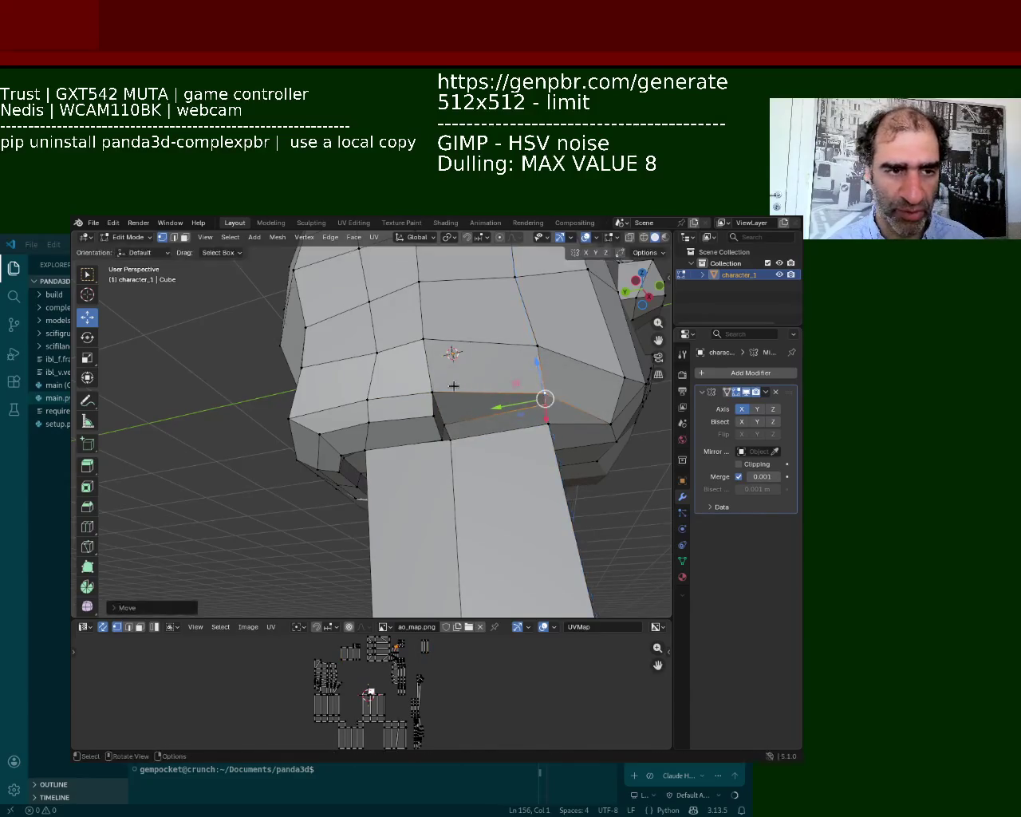
pyautogui.moveTo(413, 404)
pyautogui.mouseDown(button='middle')
pyautogui.moveTo(486, 426)
pyautogui.moveTo(439, 421)
pyautogui.moveTo(549, 401)
pyautogui.moveTo(415, 527)
pyautogui.mouseUp(button='middle')
pyautogui.scroll(5, 469, 384)
pyautogui.scroll(-5, 469, 385)
pyautogui.scroll(5, 550, 401)
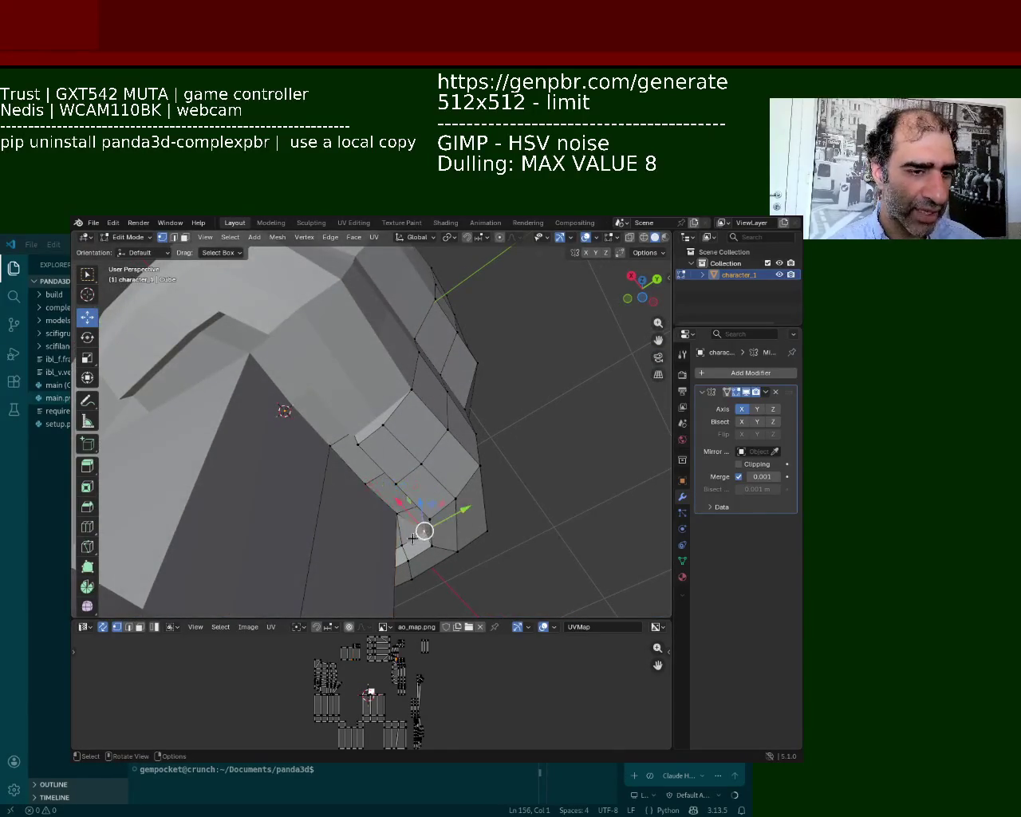
pyautogui.moveTo(398, 500); pyautogui.dragTo(395, 501)
pyautogui.moveTo(395, 502)
pyautogui.mouseDown(button='middle')
pyautogui.moveTo(341, 461)
pyautogui.moveTo(348, 483)
pyautogui.mouseUp(button='middle')
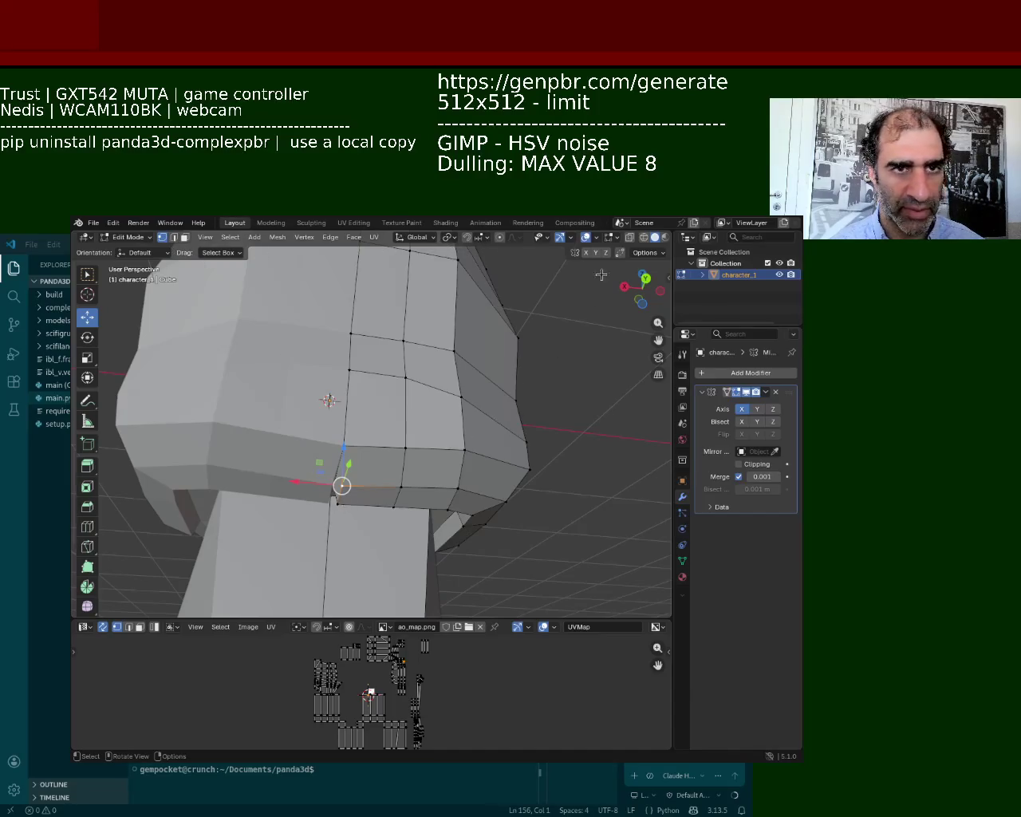
# Step: Enable snapping and snap the jaw vertex down, then try and undo a Y move on a side vertex
pyautogui.click(468, 237)
pyautogui.moveTo(342, 485); pyautogui.dragTo(333, 504)
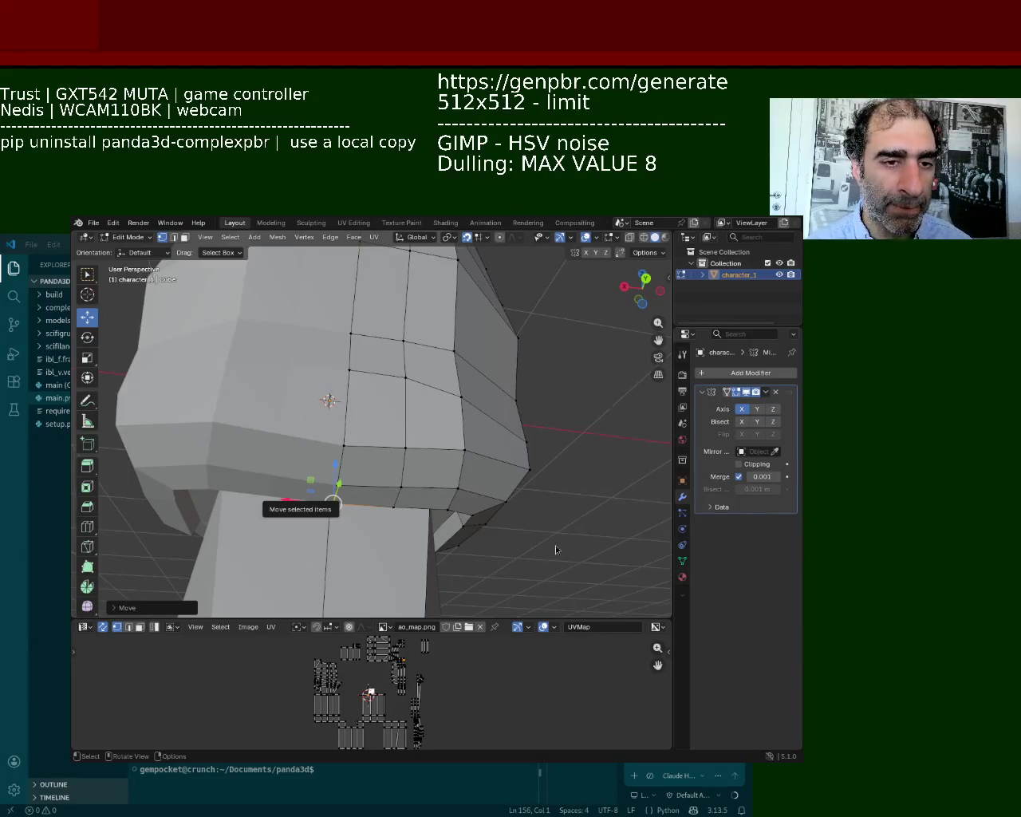
pyautogui.moveTo(576, 522); pyautogui.dragTo(528, 458, button='middle')
pyautogui.click(528, 457)
pyautogui.click(535, 443)
pyautogui.press('g')
pyautogui.press('y')
pyautogui.press('Return')
pyautogui.hotkey('ctrl', 'z')
# Step: Select the edge loop at the top of the neck and drag it along Z under the jaw
pyautogui.moveTo(498, 379)
pyautogui.mouseDown(button='middle')
pyautogui.moveTo(272, 442)
pyautogui.moveTo(312, 372)
pyautogui.mouseUp(button='middle')
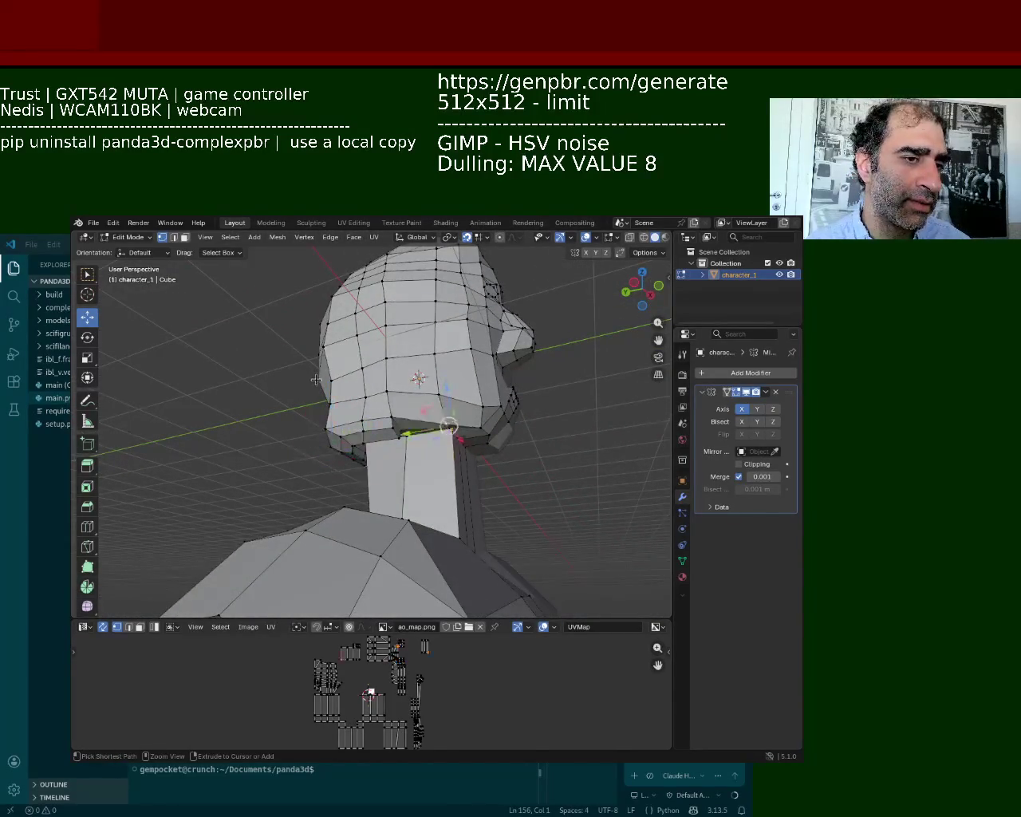
pyautogui.press('2')
pyautogui.keyDown('ctrl'); pyautogui.keyDown('alt'); pyautogui.click(355, 437); pyautogui.keyUp('alt'); pyautogui.keyUp('ctrl')
pyautogui.moveTo(355, 439); pyautogui.dragTo(393, 454, button='middle')
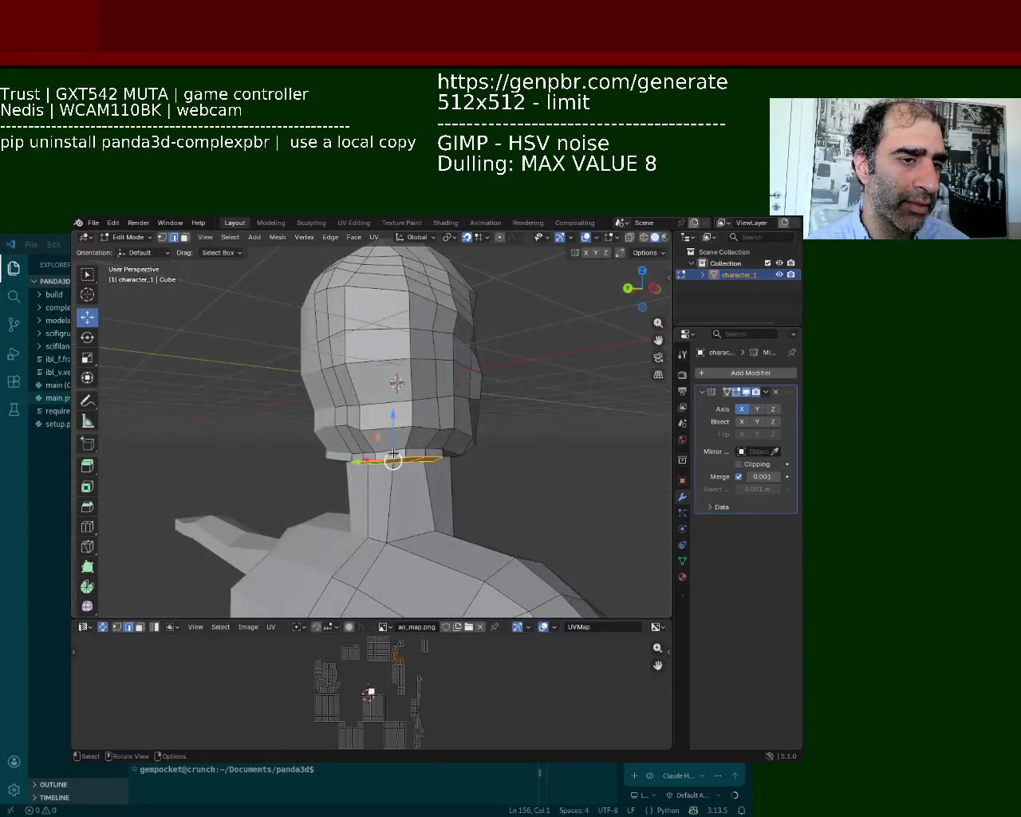
pyautogui.moveTo(392, 413)
pyautogui.mouseDown()
pyautogui.moveTo(388, 516)
pyautogui.moveTo(387, 438)
pyautogui.mouseUp()
pyautogui.moveTo(386, 437); pyautogui.dragTo(405, 431, button='middle')
pyautogui.hotkey('ctrl', 'z')
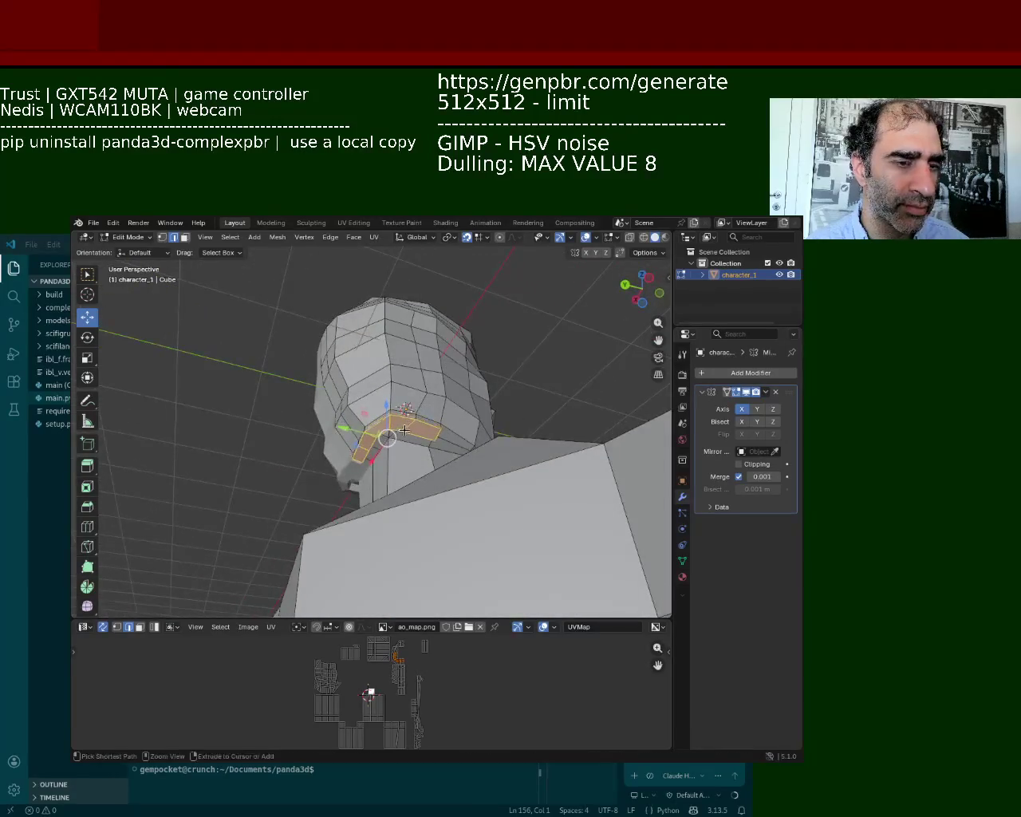
pyautogui.moveTo(401, 412)
pyautogui.mouseDown(button='middle')
pyautogui.moveTo(434, 370)
pyautogui.moveTo(406, 411)
pyautogui.mouseUp(button='middle')
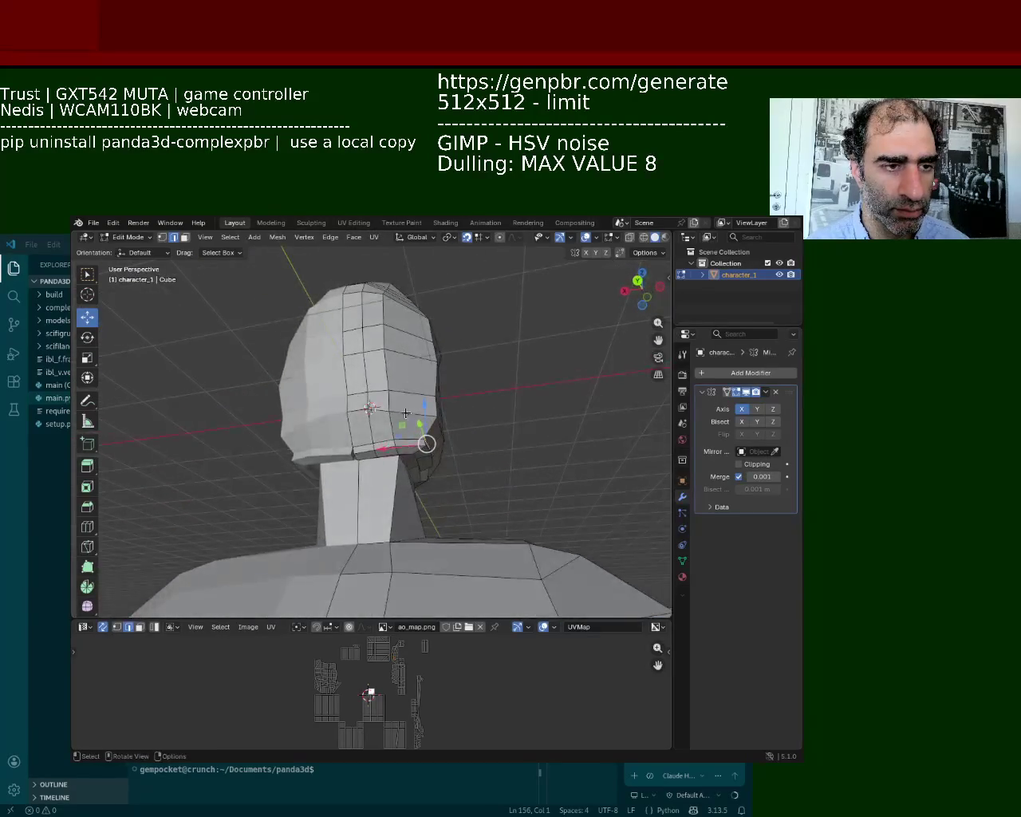
pyautogui.click(95, 224)
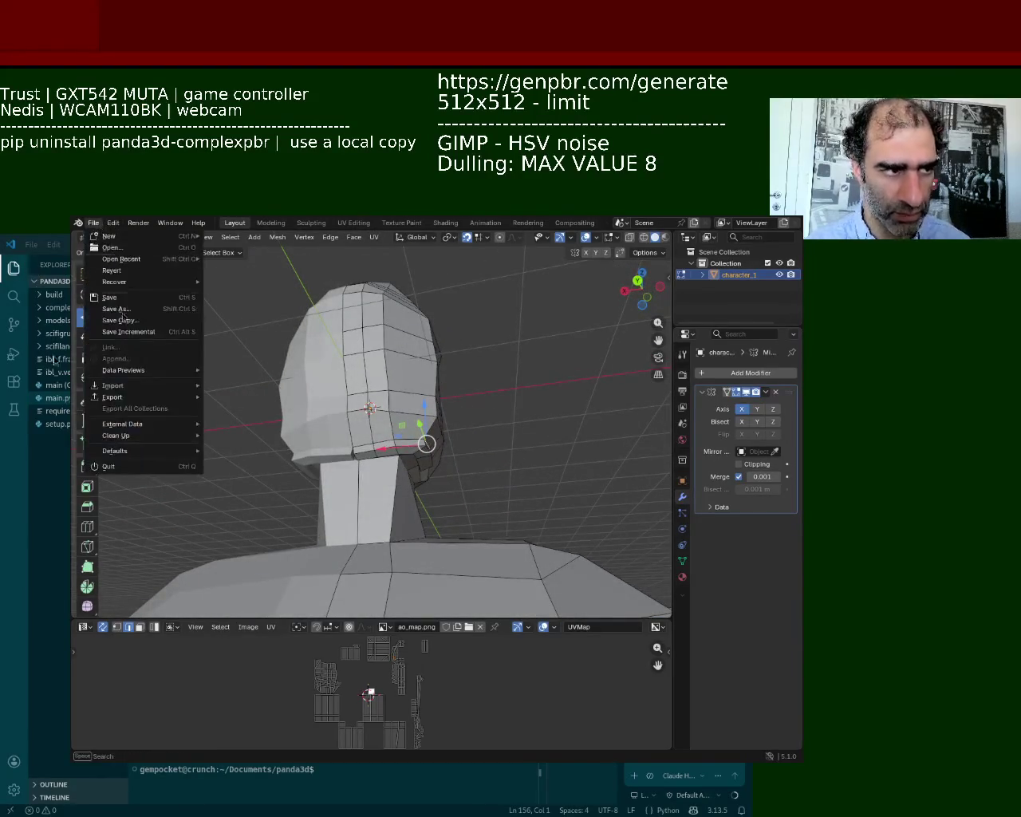
pyautogui.press('Escape')
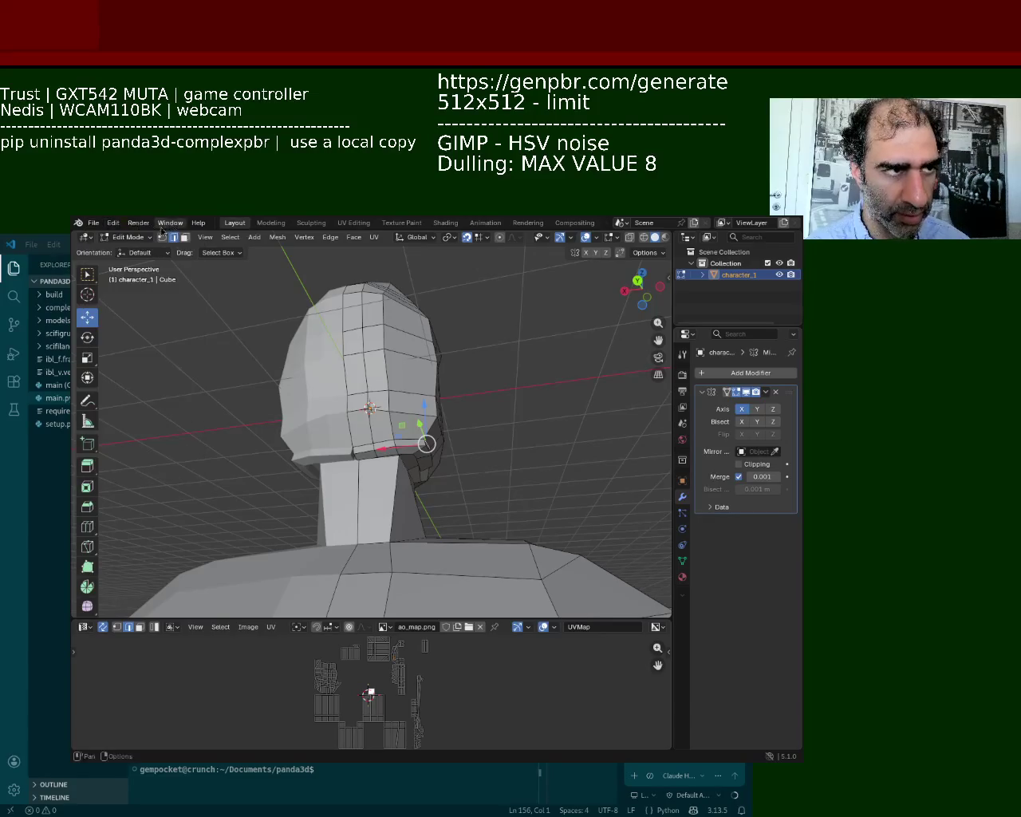
pyautogui.click(109, 226)
pyautogui.click(140, 372)
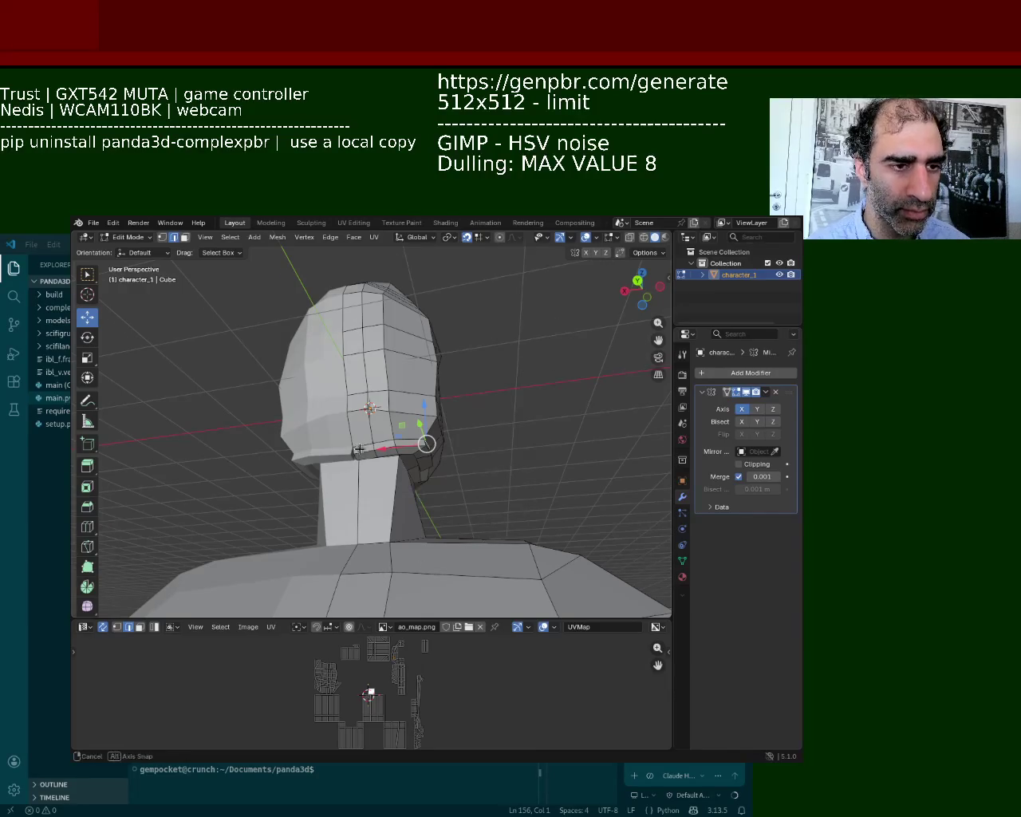
# Step: In face select, select the faces along the jaw's lower edge
pyautogui.scroll(5, 362, 446)
pyautogui.moveTo(383, 385)
pyautogui.mouseDown(button='middle')
pyautogui.moveTo(409, 452)
pyautogui.moveTo(402, 458)
pyautogui.mouseUp(button='middle')
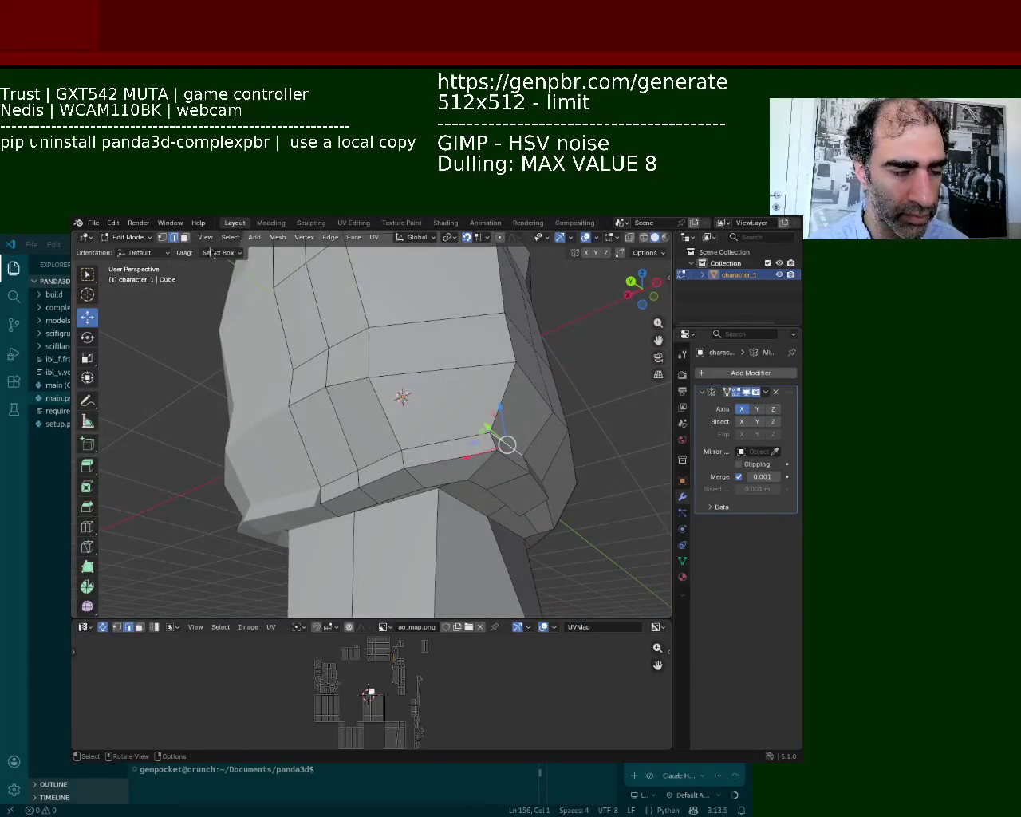
pyautogui.click(184, 237)
pyautogui.click(512, 496)
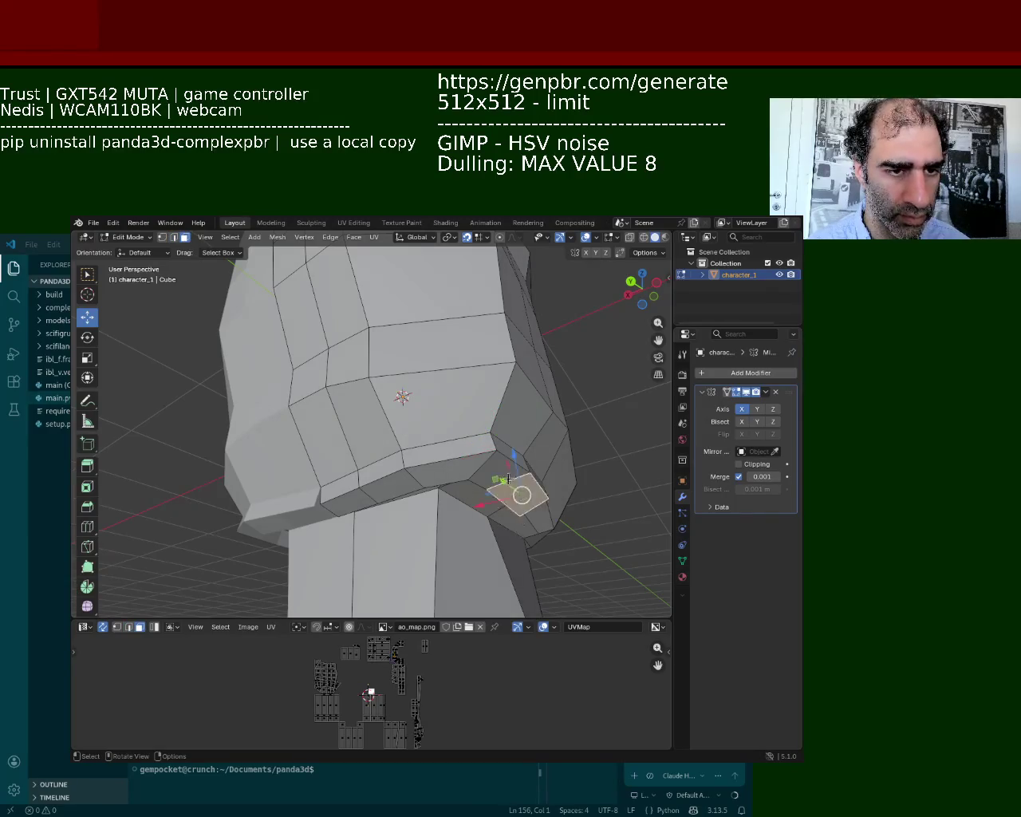
pyautogui.moveTo(512, 496); pyautogui.dragTo(498, 493, button='middle')
pyautogui.keyDown('shift'); pyautogui.click(444, 487); pyautogui.keyUp('shift')
pyautogui.keyDown('shift'); pyautogui.click(375, 501); pyautogui.keyUp('shift')
pyautogui.keyDown('shift'); pyautogui.click(342, 495); pyautogui.keyUp('shift')
# Step: Add the upper jaw faces and the small end face to the strip selection
pyautogui.keyDown('shift'); pyautogui.click(383, 486); pyautogui.keyUp('shift')
pyautogui.keyDown('shift'); pyautogui.click(446, 467); pyautogui.keyUp('shift')
pyautogui.keyDown('shift'); pyautogui.click(500, 469); pyautogui.keyUp('shift')
pyautogui.moveTo(500, 469); pyautogui.dragTo(425, 454, button='middle')
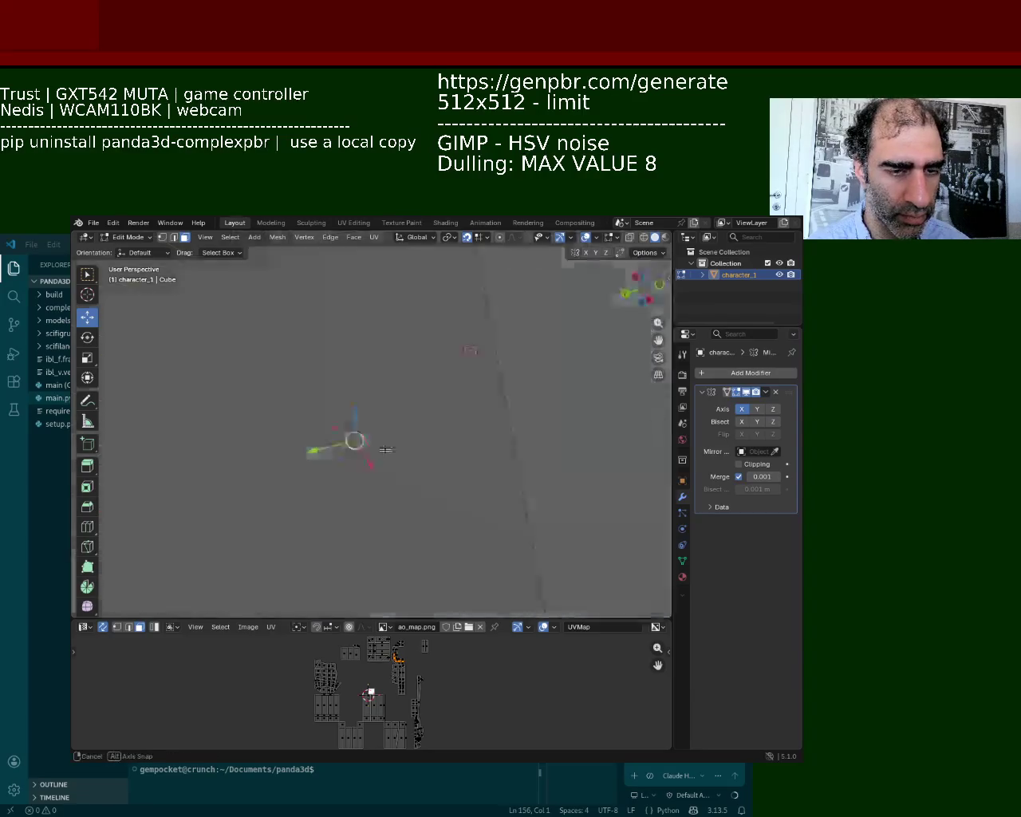
pyautogui.scroll(-5, 425, 455)
pyautogui.scroll(8, 319, 478)
pyautogui.moveTo(319, 478)
pyautogui.mouseDown(button='middle')
pyautogui.moveTo(252, 468)
pyautogui.moveTo(279, 483)
pyautogui.moveTo(448, 482)
pyautogui.moveTo(355, 464)
pyautogui.mouseUp(button='middle')
pyautogui.keyDown('shift'); pyautogui.click(331, 475); pyautogui.keyUp('shift')
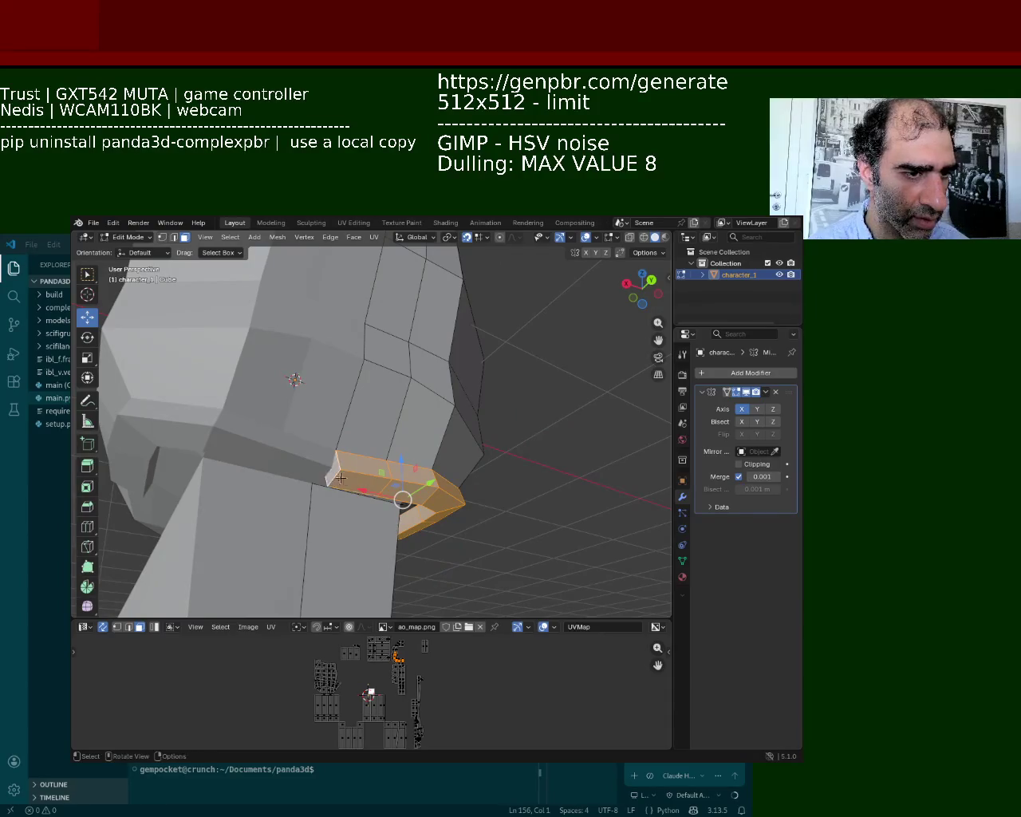
# Step: Delete the selected mouth-corner faces to open the mouth
pyautogui.press('x')
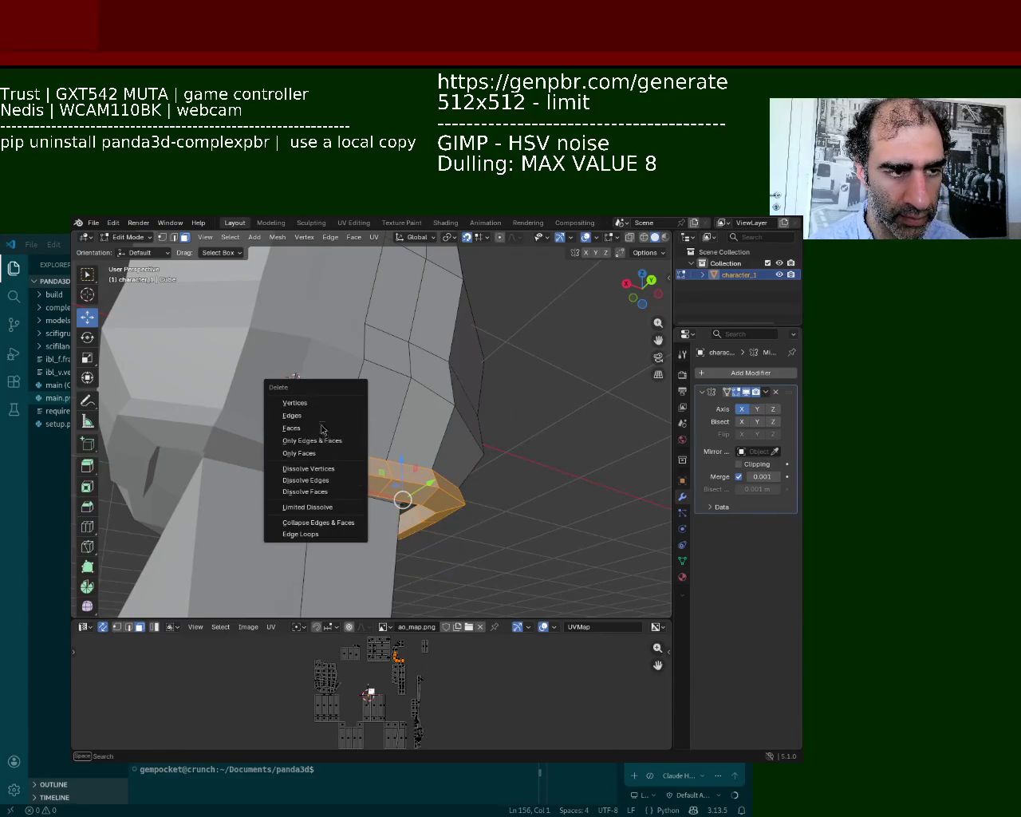
pyautogui.click(319, 433)
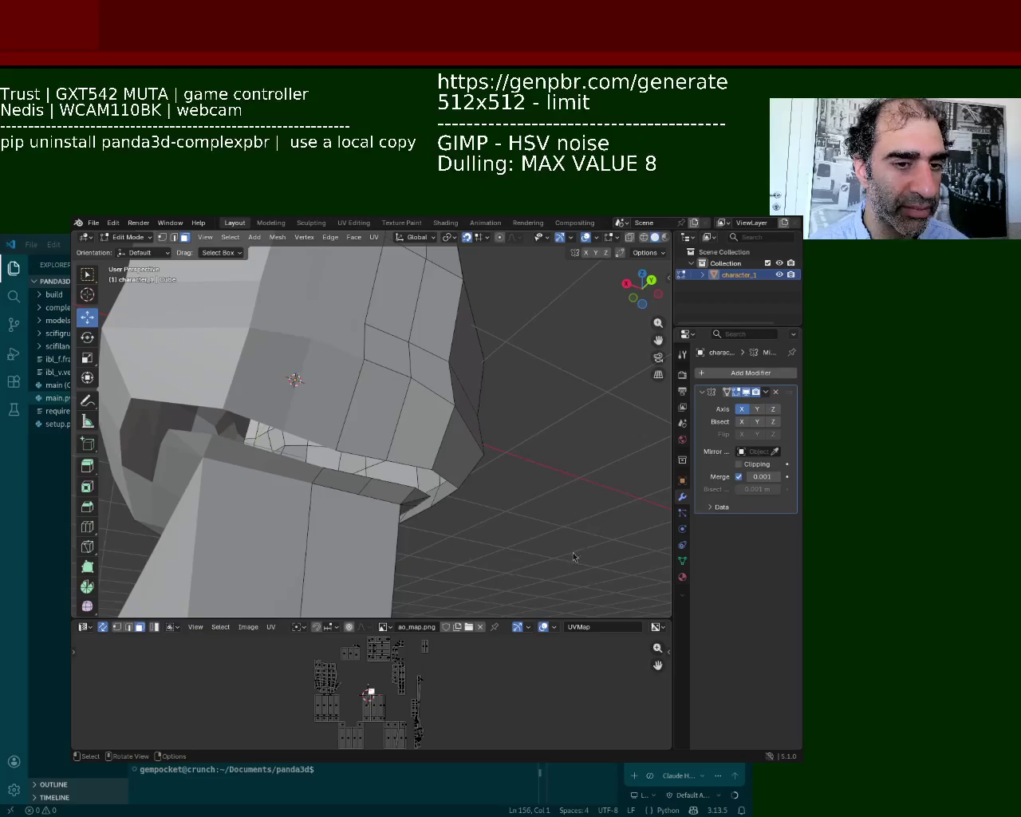
pyautogui.moveTo(379, 454); pyautogui.dragTo(239, 359, button='middle')
pyautogui.scroll(3, 128, 271)
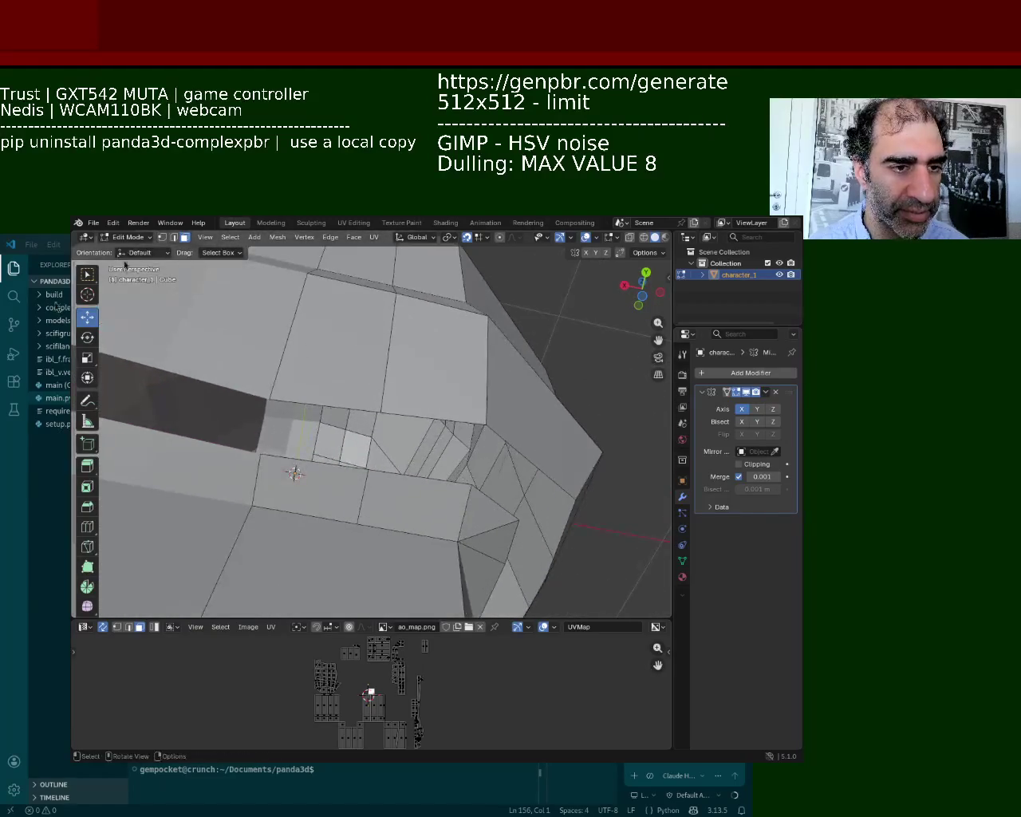
# Step: Fill the first gap with a face from its four corner vertices
pyautogui.click(162, 237)
pyautogui.click(259, 451)
pyautogui.keyDown('shift'); pyautogui.click(268, 400); pyautogui.keyUp('shift')
pyautogui.keyDown('shift'); pyautogui.click(383, 416); pyautogui.keyUp('shift')
pyautogui.keyDown('shift'); pyautogui.click(379, 466); pyautogui.keyUp('shift')
pyautogui.press('f')
# Step: Fill the dark hole and the next gap, each with a four-vertex face
pyautogui.click(388, 439)
pyautogui.keyDown('shift'); pyautogui.click(370, 469); pyautogui.keyUp('shift')
pyautogui.keyDown('shift'); pyautogui.click(471, 482); pyautogui.keyUp('shift')
pyautogui.keyDown('shift'); pyautogui.click(486, 424); pyautogui.keyUp('shift')
pyautogui.press('f')
pyautogui.click(469, 486)
pyautogui.moveTo(469, 489); pyautogui.dragTo(407, 407, button='middle')
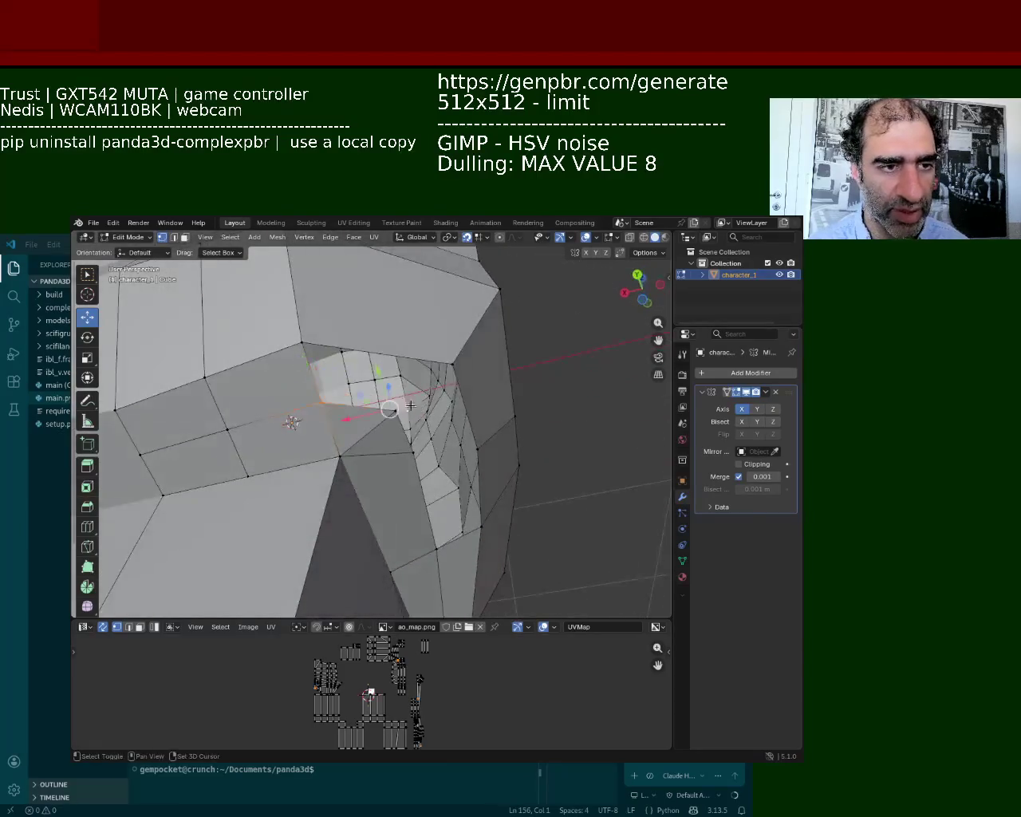
pyautogui.keyDown('shift'); pyautogui.click(456, 361); pyautogui.keyUp('shift')
pyautogui.keyDown('shift'); pyautogui.click(311, 345); pyautogui.keyUp('shift')
pyautogui.press('f')
# Step: Undo the misplaced fills and close the remaining hole from four rim vertices
pyautogui.click(416, 411)
pyautogui.moveTo(416, 410)
pyautogui.mouseDown(button='middle')
pyautogui.moveTo(383, 431)
pyautogui.moveTo(391, 438)
pyautogui.moveTo(307, 402)
pyautogui.mouseUp(button='middle')
pyautogui.hotkey('ctrl', 'z')
pyautogui.hotkey('ctrl', 'z')
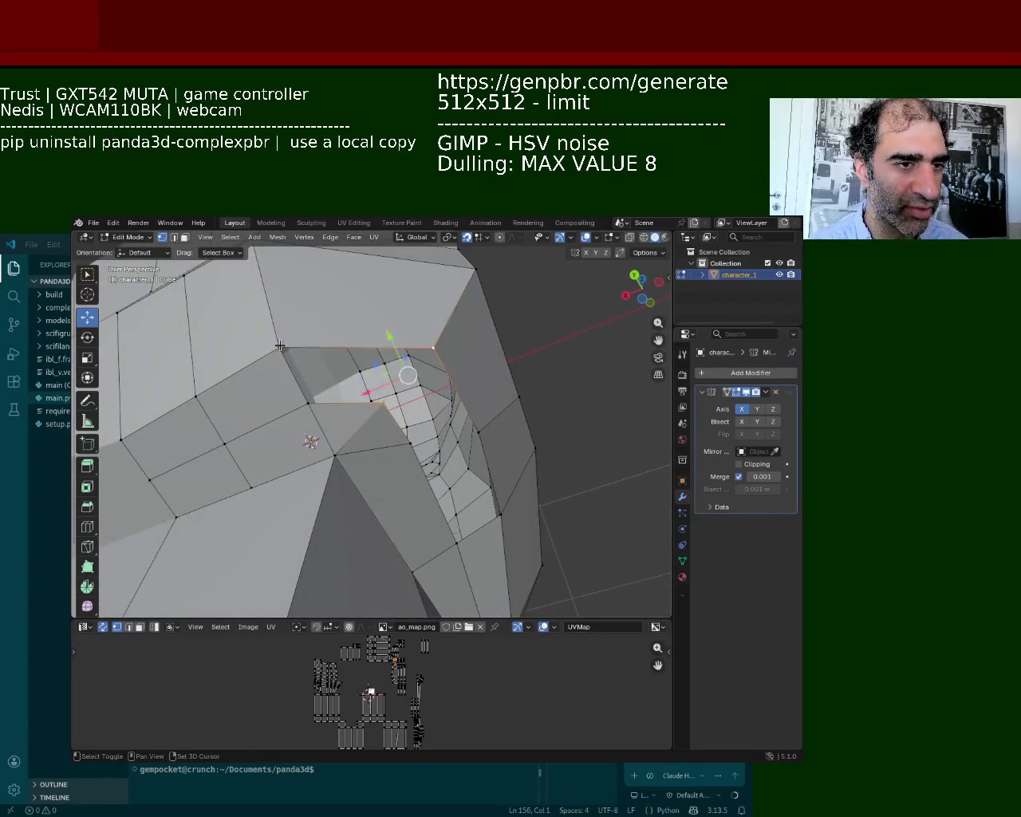
pyautogui.press('f')
pyautogui.hotkey('ctrl', 'z')
pyautogui.moveTo(383, 403)
pyautogui.mouseDown(button='middle')
pyautogui.moveTo(495, 369)
pyautogui.moveTo(447, 374)
pyautogui.mouseUp(button='middle')
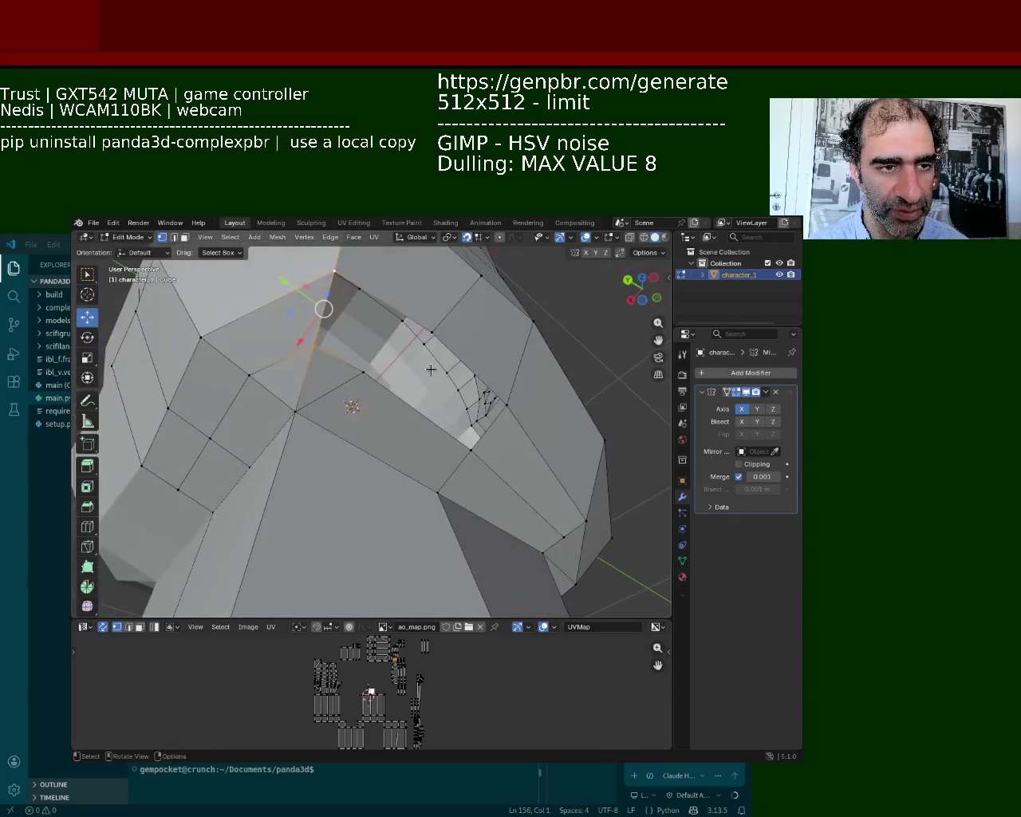
pyautogui.keyDown('shift'); pyautogui.click(364, 371); pyautogui.keyUp('shift')
pyautogui.keyDown('shift'); pyautogui.click(470, 449); pyautogui.keyUp('shift')
pyautogui.keyDown('shift'); pyautogui.click(506, 404); pyautogui.keyUp('shift')
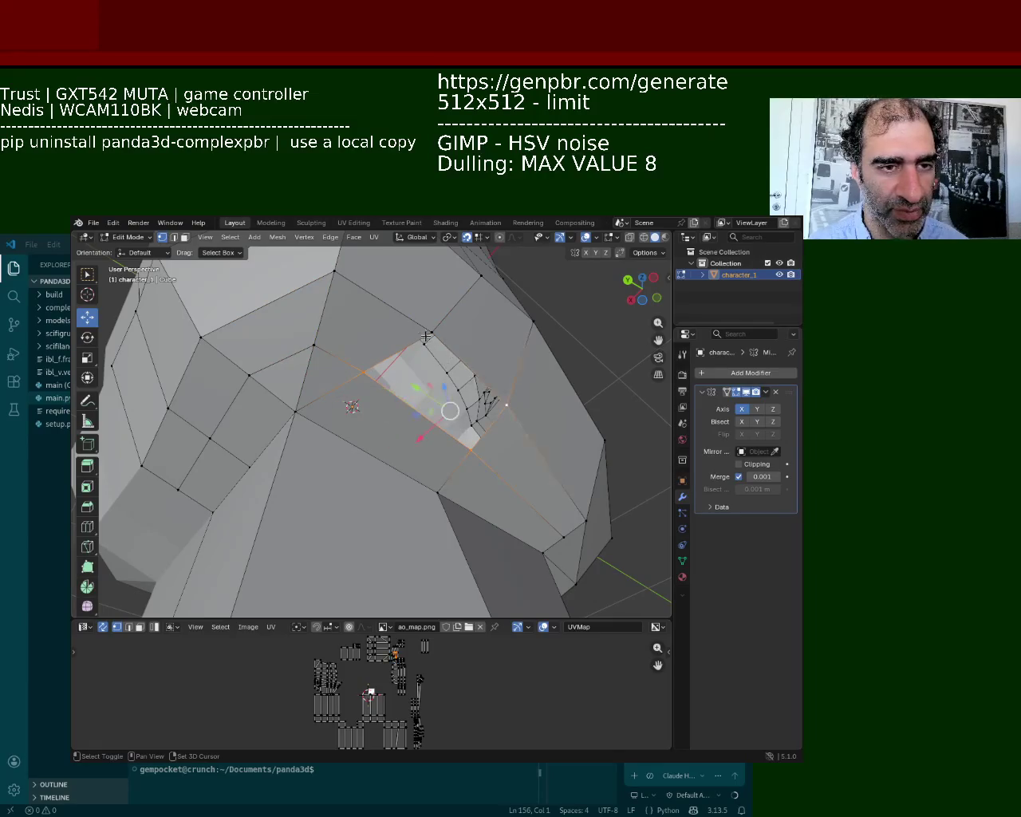
pyautogui.keyDown('shift'); pyautogui.click(425, 333); pyautogui.keyUp('shift')
pyautogui.press('f')
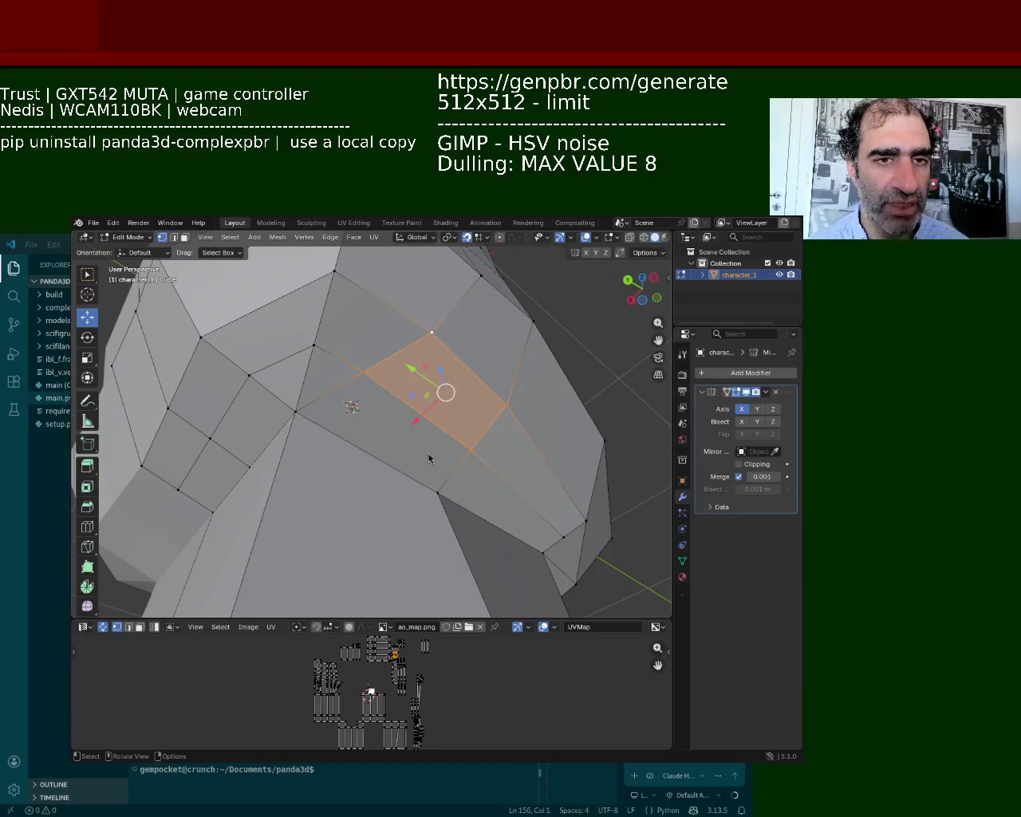
pyautogui.moveTo(560, 571)
pyautogui.mouseDown(button='middle')
pyautogui.moveTo(396, 449)
pyautogui.moveTo(383, 301)
pyautogui.moveTo(346, 391)
pyautogui.mouseUp(button='middle')
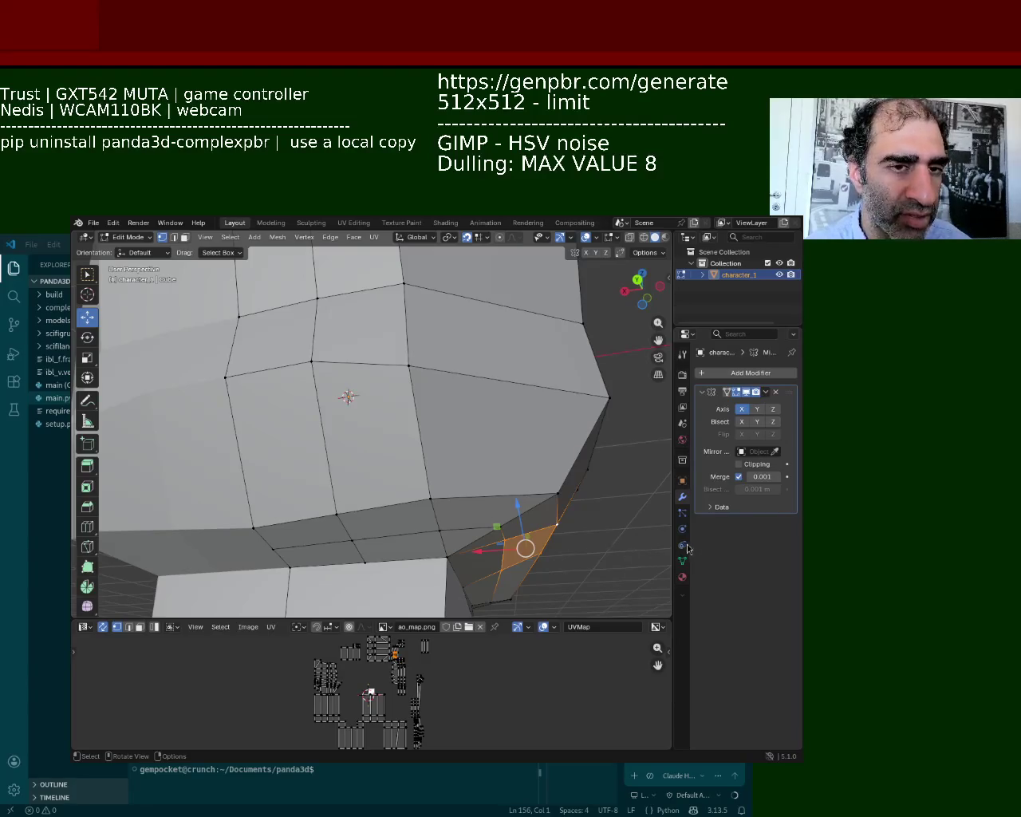
pyautogui.moveTo(514, 475)
pyautogui.mouseDown(button='middle')
pyautogui.moveTo(606, 413)
pyautogui.moveTo(453, 394)
pyautogui.moveTo(415, 323)
pyautogui.mouseUp(button='middle')
# Step: Path-select the column of edges down the head's side from crown to jaw
pyautogui.click(407, 321)
pyautogui.keyDown('ctrl'); pyautogui.click(404, 404); pyautogui.keyUp('ctrl')
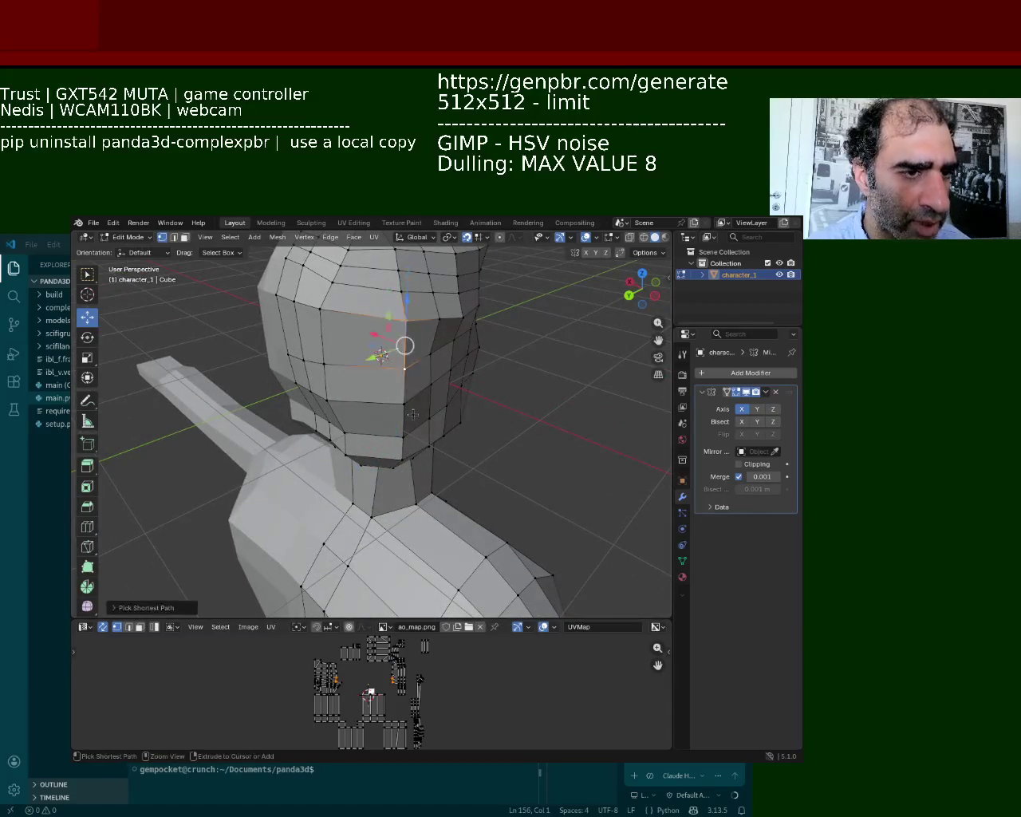
pyautogui.keyDown('ctrl'); pyautogui.click(406, 449); pyautogui.keyUp('ctrl')
pyautogui.moveTo(406, 449); pyautogui.dragTo(411, 390, button='middle')
pyautogui.click(408, 451)
pyautogui.keyDown('ctrl'); pyautogui.click(407, 451); pyautogui.keyUp('ctrl')
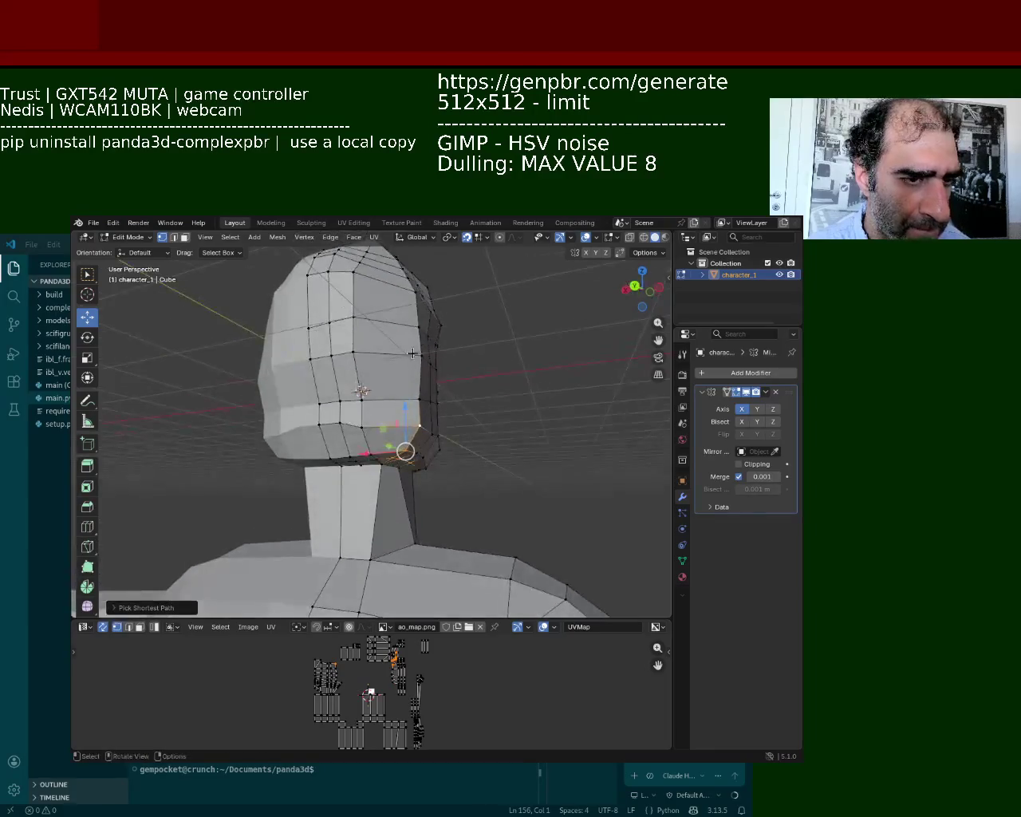
pyautogui.click(415, 291)
pyautogui.keyDown('ctrl'); pyautogui.click(419, 355); pyautogui.keyUp('ctrl')
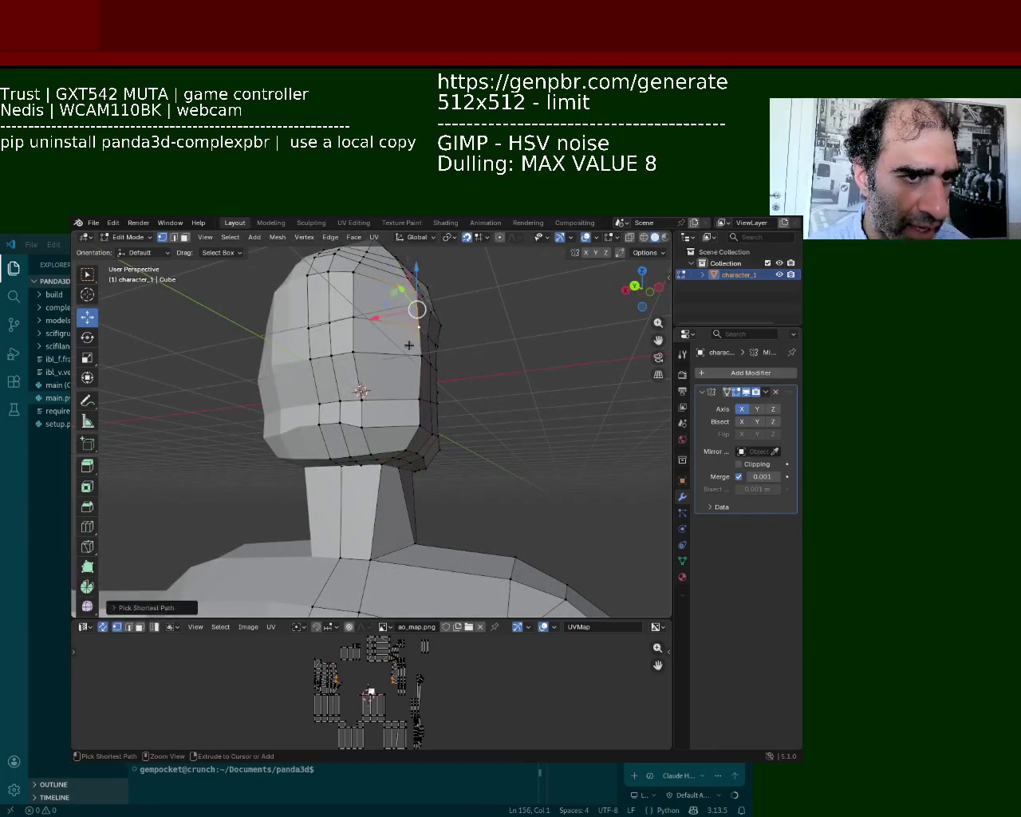
pyautogui.keyDown('ctrl'); pyautogui.click(416, 395); pyautogui.keyUp('ctrl')
pyautogui.keyDown('ctrl'); pyautogui.click(420, 427); pyautogui.keyUp('ctrl')
pyautogui.keyDown('ctrl'); pyautogui.click(422, 455); pyautogui.keyUp('ctrl')
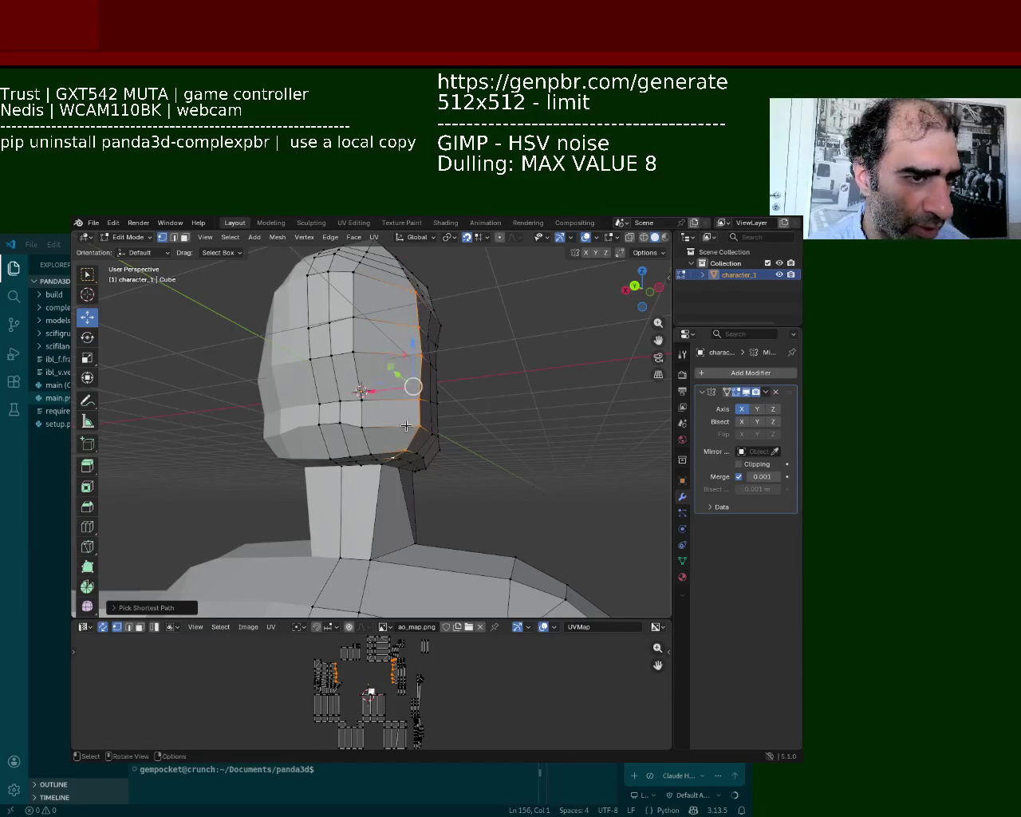
# Step: Shift the side edge column sideways along X
pyautogui.moveTo(419, 359)
pyautogui.mouseDown()
pyautogui.moveTo(364, 383)
pyautogui.moveTo(417, 372)
pyautogui.mouseUp()
pyautogui.moveTo(417, 380); pyautogui.dragTo(558, 264, button='middle')
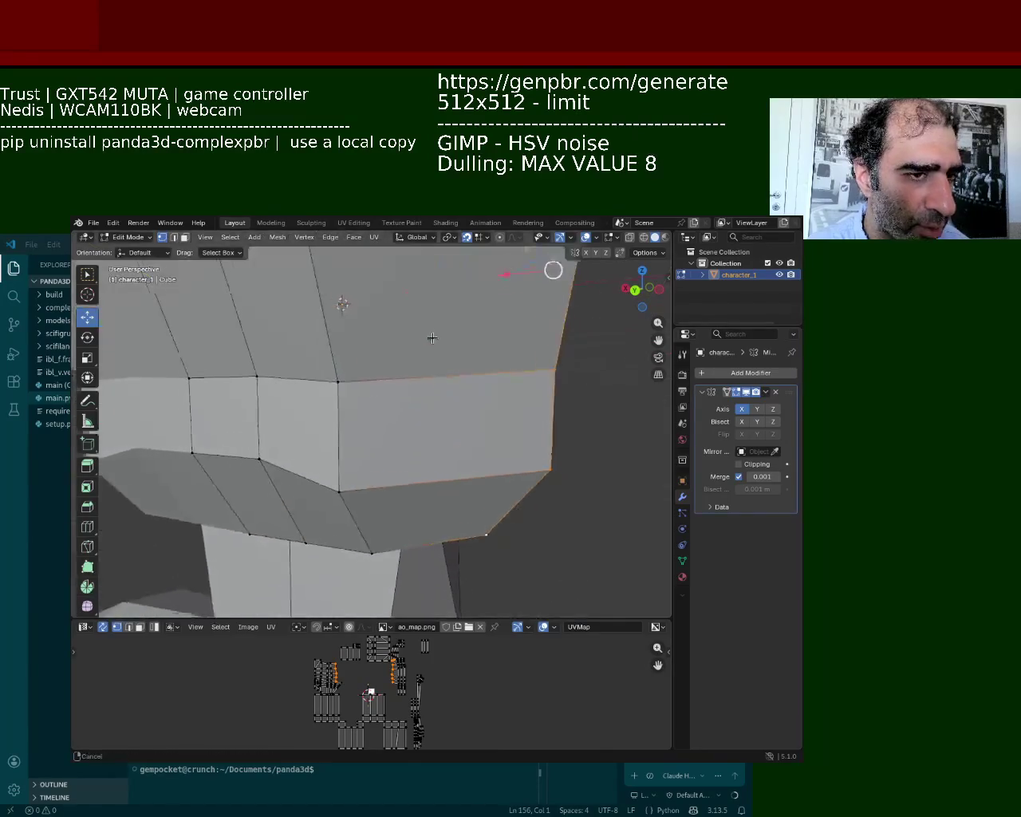
pyautogui.scroll(2, 559, 264)
pyautogui.moveTo(412, 354); pyautogui.dragTo(387, 365)
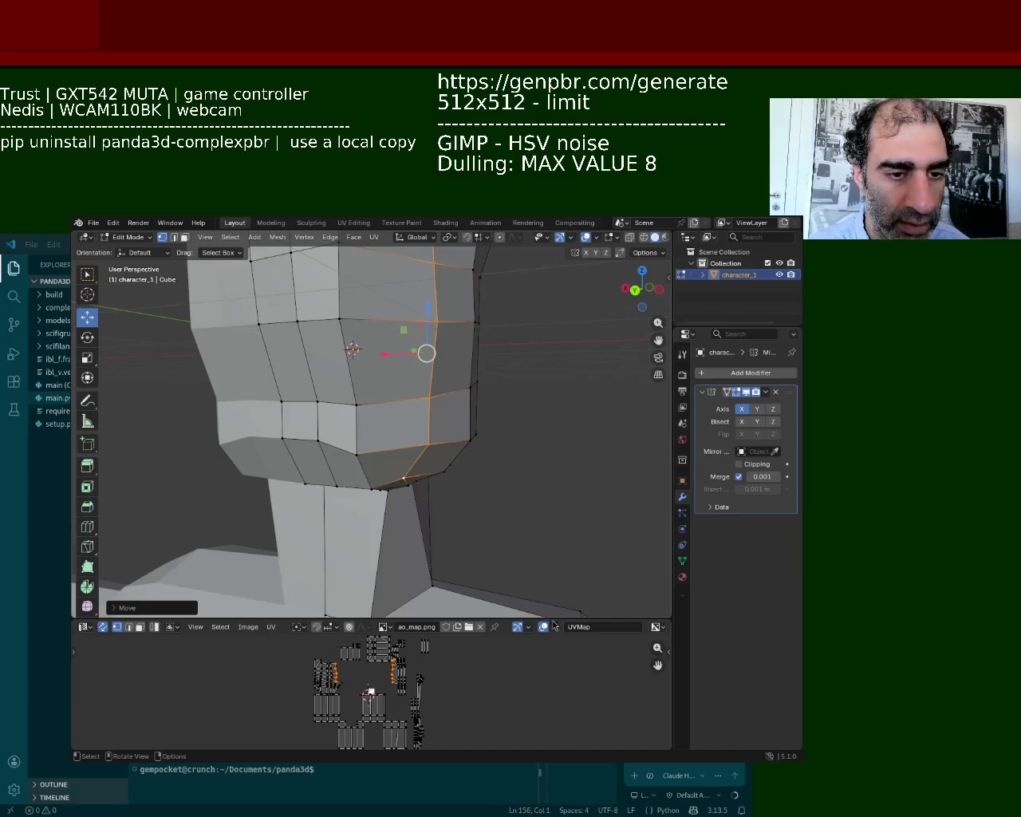
# Step: Move the side edge column vertically and inspect the face close up
pyautogui.moveTo(427, 352); pyautogui.dragTo(434, 354, button='middle')
pyautogui.moveTo(376, 447)
pyautogui.mouseDown()
pyautogui.moveTo(381, 397)
pyautogui.moveTo(372, 440)
pyautogui.mouseUp()
pyautogui.moveTo(371, 440); pyautogui.dragTo(388, 421, button='middle')
pyautogui.moveTo(388, 421)
pyautogui.mouseDown()
pyautogui.moveTo(392, 360)
pyautogui.moveTo(391, 379)
pyautogui.mouseUp()
pyautogui.moveTo(390, 380); pyautogui.dragTo(383, 429, button='middle')
pyautogui.scroll(2, 489, 404)
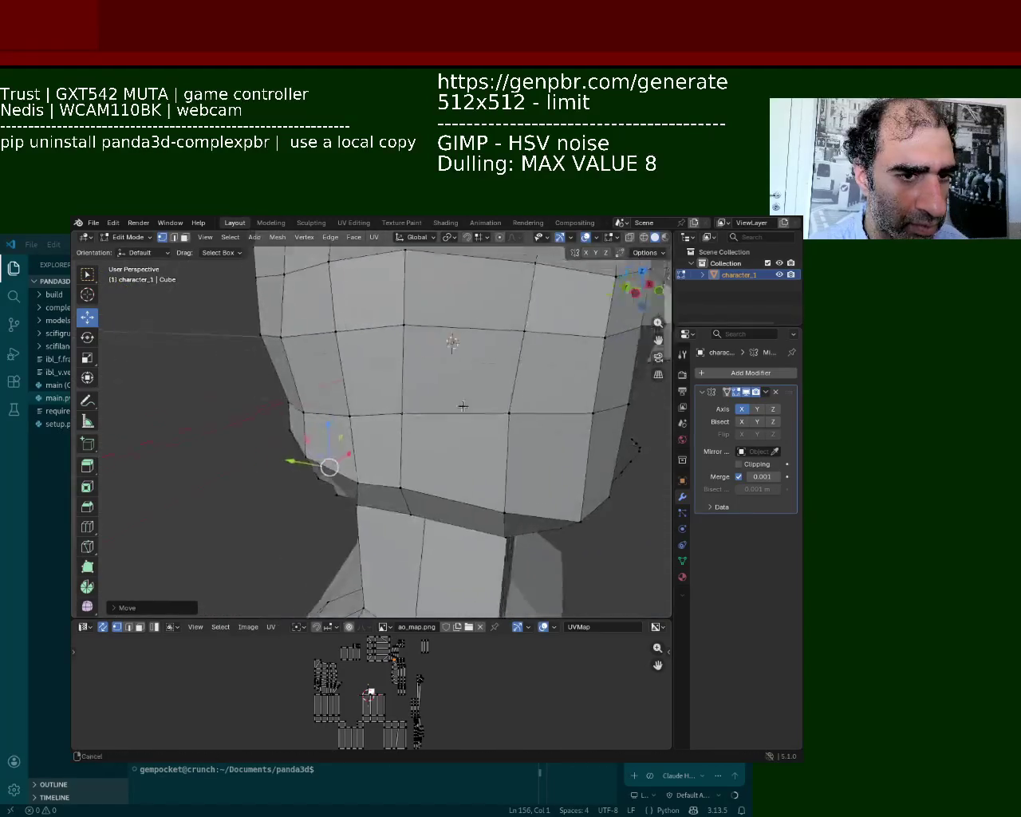
pyautogui.scroll(-2, 489, 404)
pyautogui.moveTo(490, 404)
pyautogui.mouseDown(button='middle')
pyautogui.moveTo(605, 444)
pyautogui.moveTo(410, 390)
pyautogui.moveTo(479, 394)
pyautogui.moveTo(393, 365)
pyautogui.moveTo(244, 273)
pyautogui.mouseUp(button='middle')
pyautogui.scroll(4, 605, 444)
# Step: Move the vertical edge below the nose along the Y axis
pyautogui.scroll(-3, 467, 416)
pyautogui.scroll(4, 243, 273)
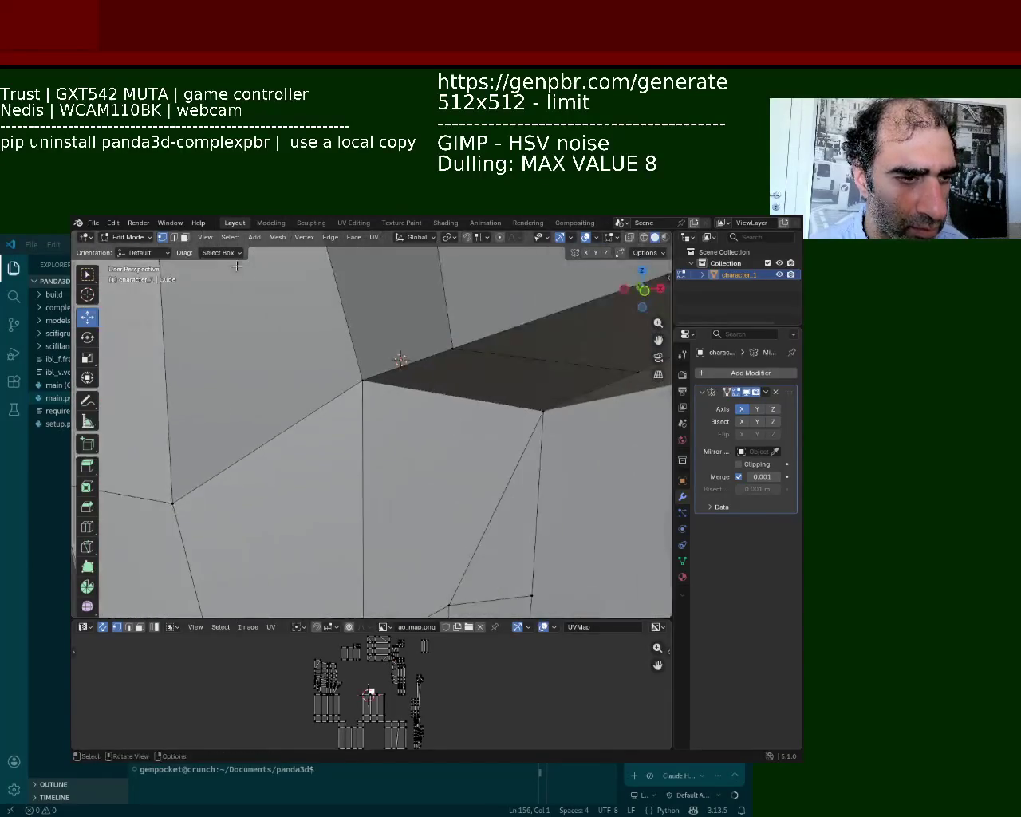
pyautogui.click(173, 237)
pyautogui.click(539, 539)
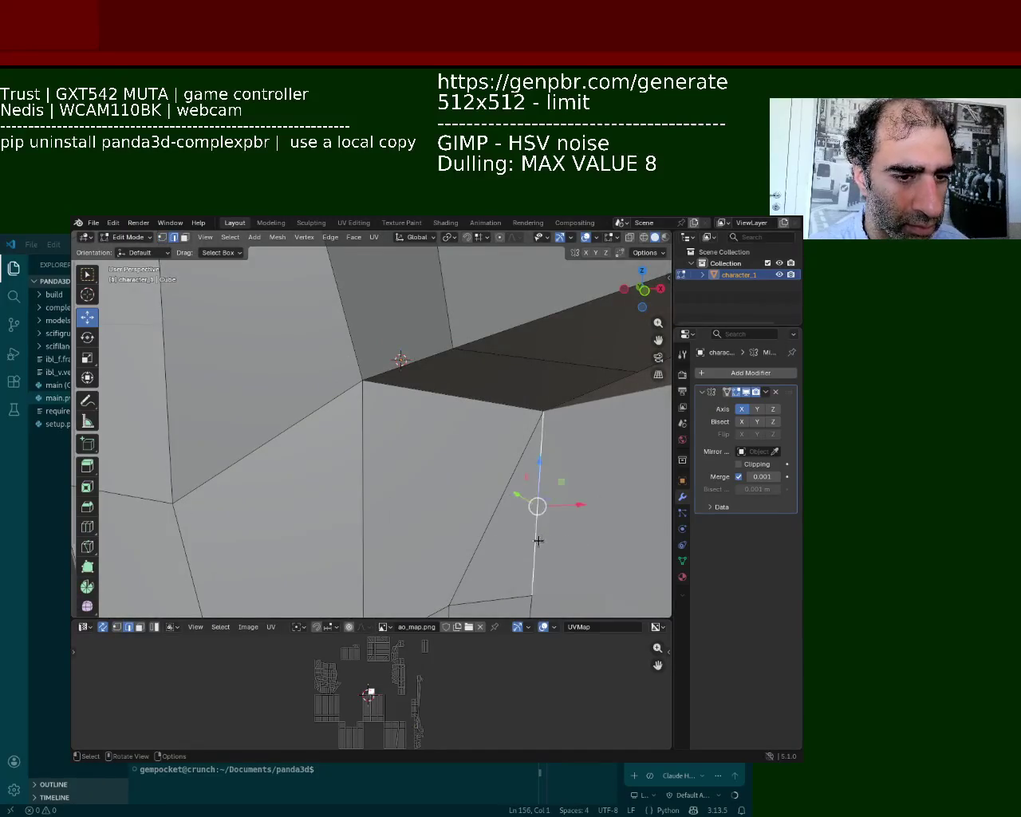
pyautogui.press('g')
pyautogui.press('y')
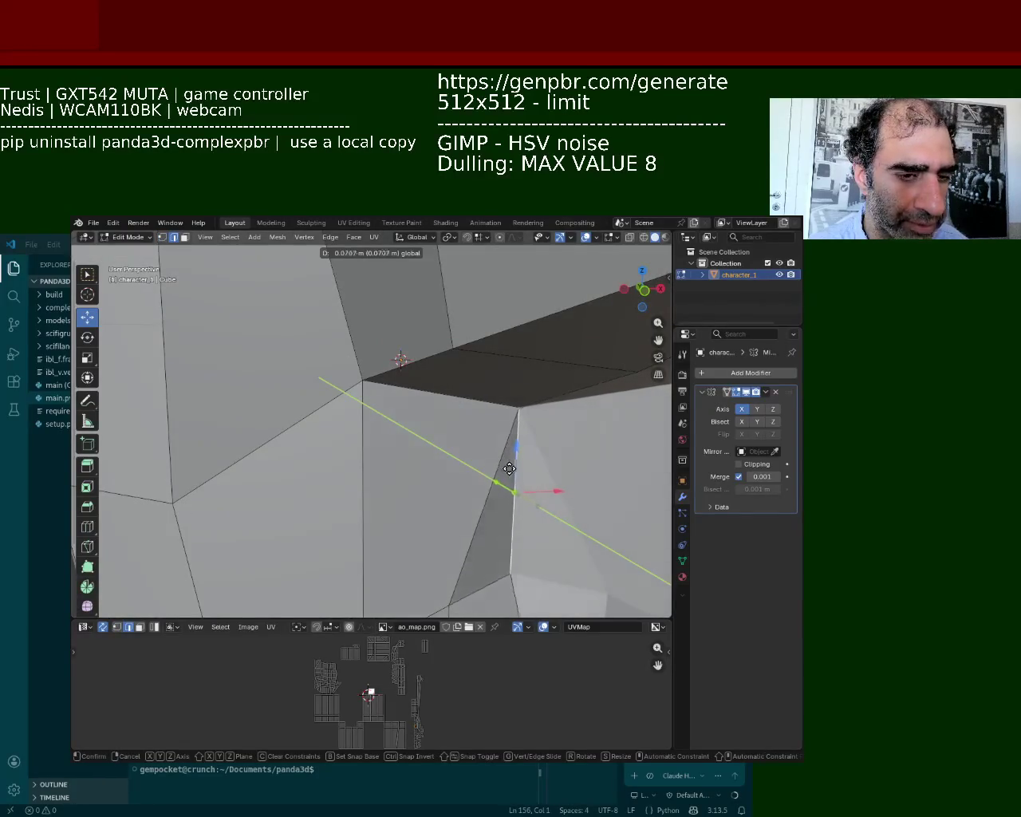
pyautogui.click(507, 468)
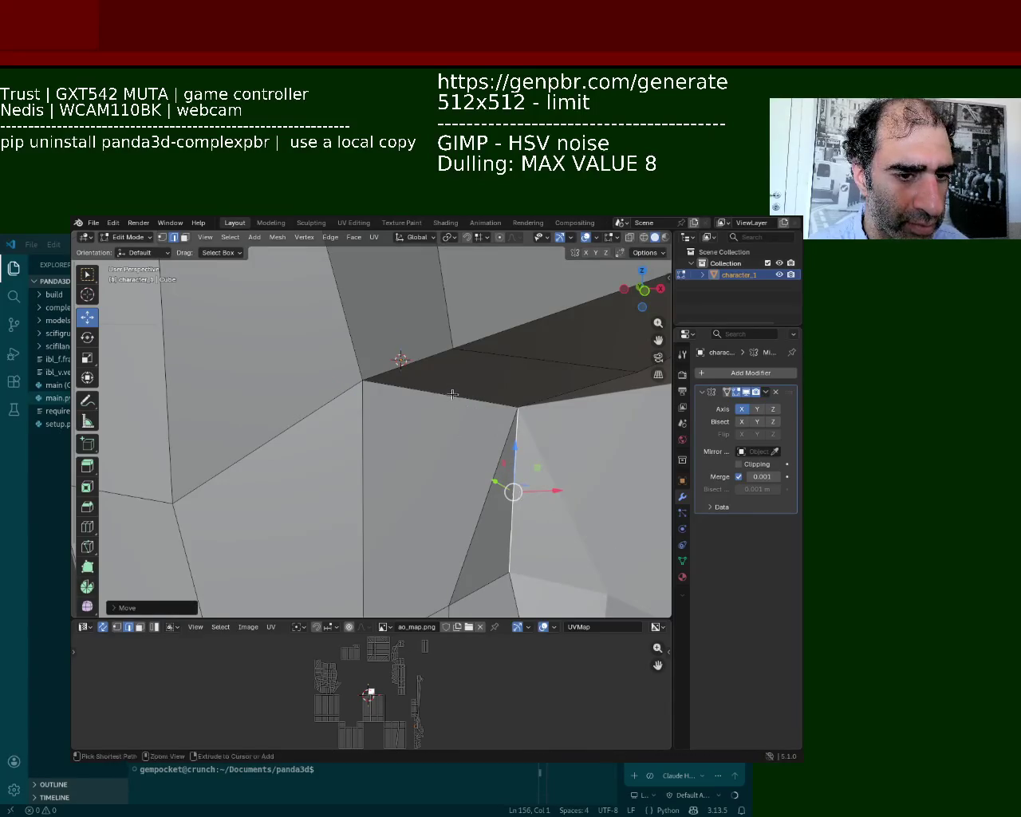
# Step: Shift a vertex beside the nose along Y, subdivide its edge, and slide the new vertex
pyautogui.scroll(-5, 535, 437)
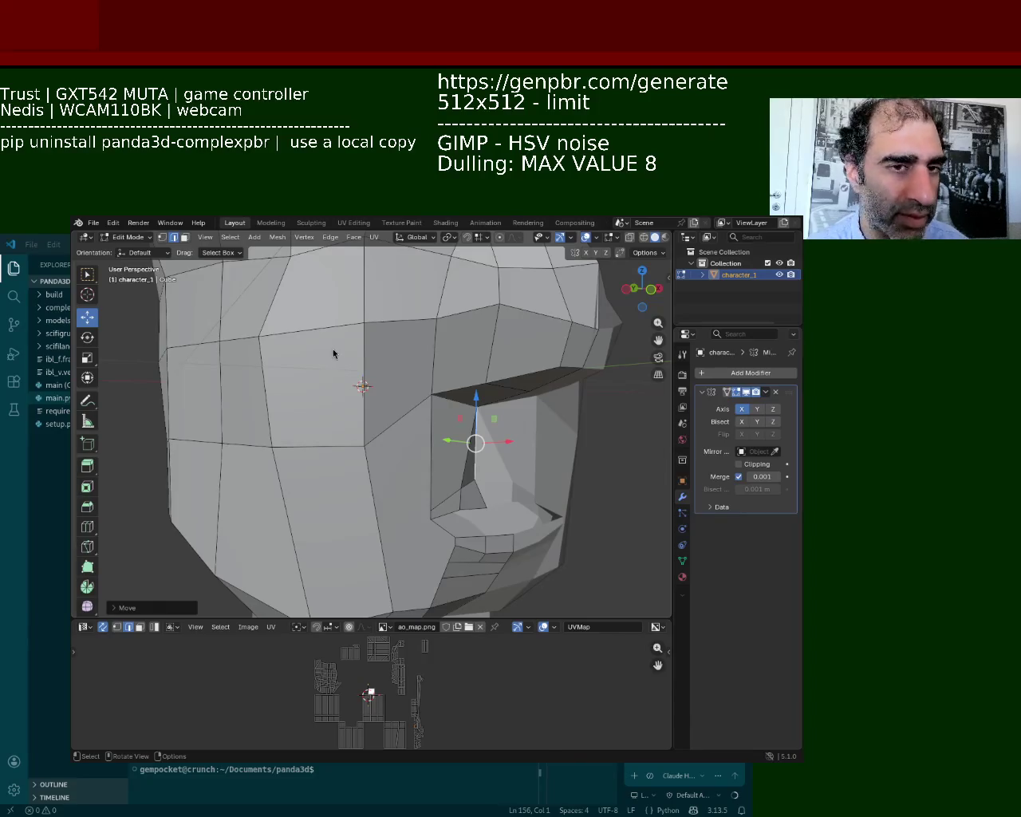
pyautogui.moveTo(578, 568)
pyautogui.mouseDown(button='middle')
pyautogui.moveTo(459, 438)
pyautogui.moveTo(335, 375)
pyautogui.mouseUp(button='middle')
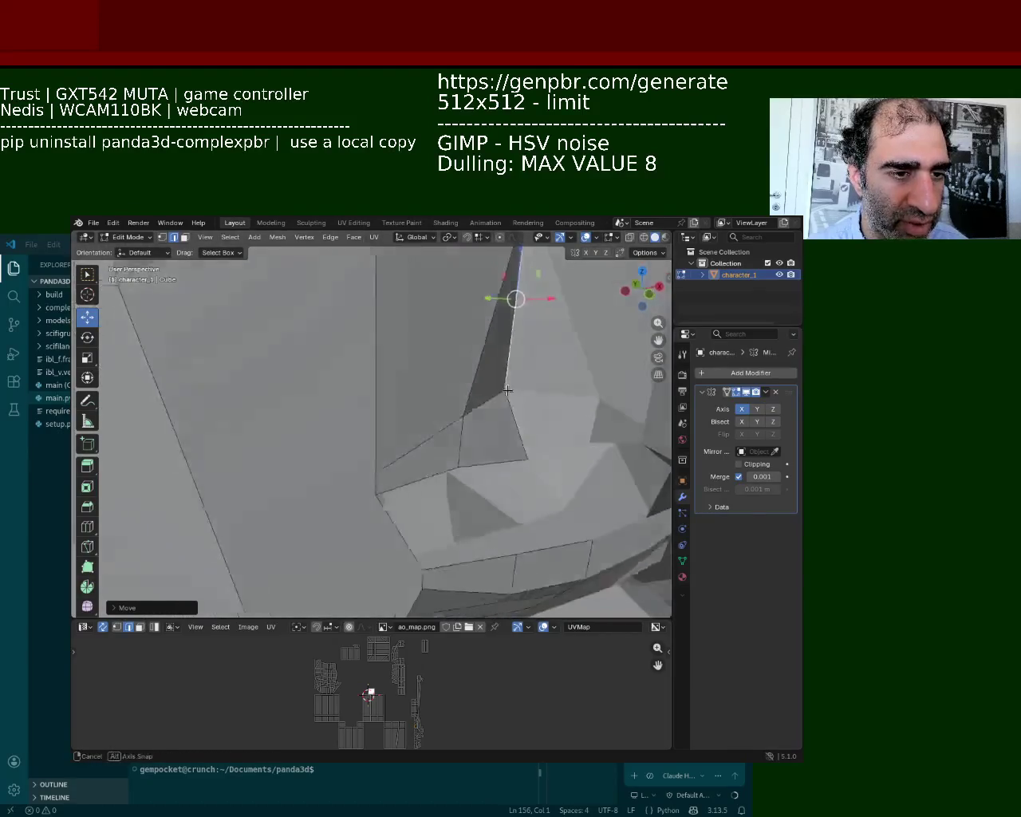
pyautogui.click(164, 238)
pyautogui.click(522, 394)
pyautogui.moveTo(488, 392); pyautogui.dragTo(519, 421)
pyautogui.keyDown('shift'); pyautogui.click(528, 398); pyautogui.keyUp('shift')
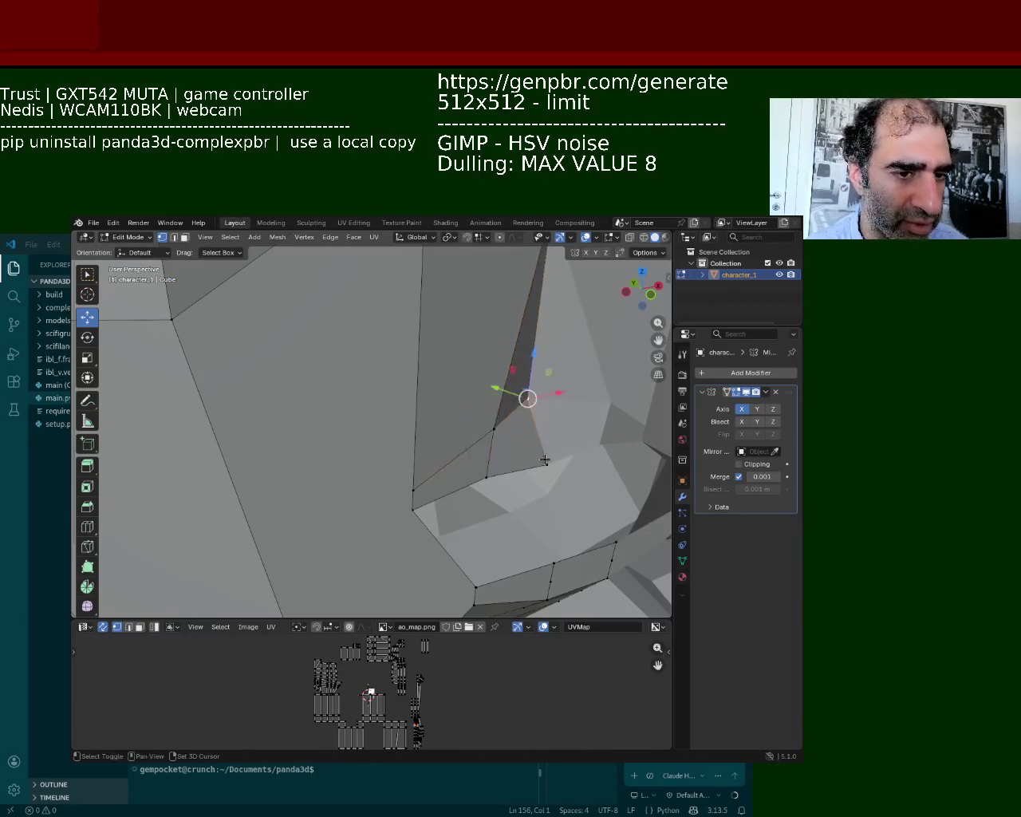
pyautogui.rightClick(541, 417)
pyautogui.click(510, 439)
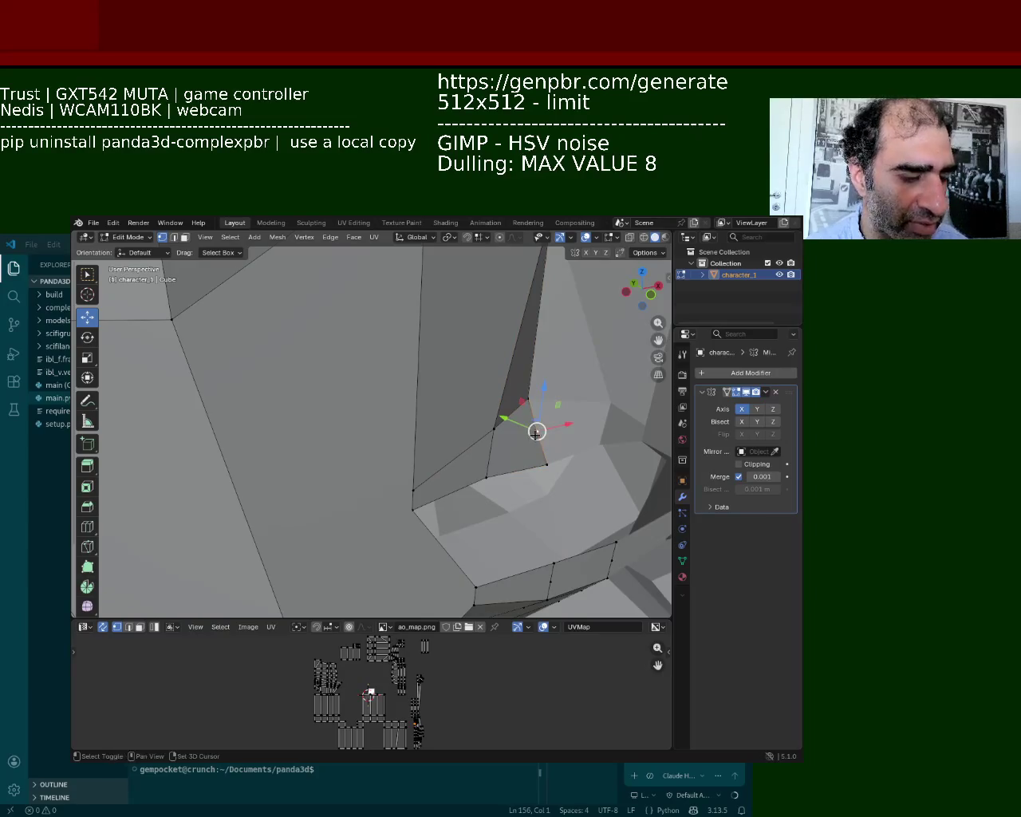
pyautogui.hotkey('shift', 'v')
pyautogui.click(534, 414)
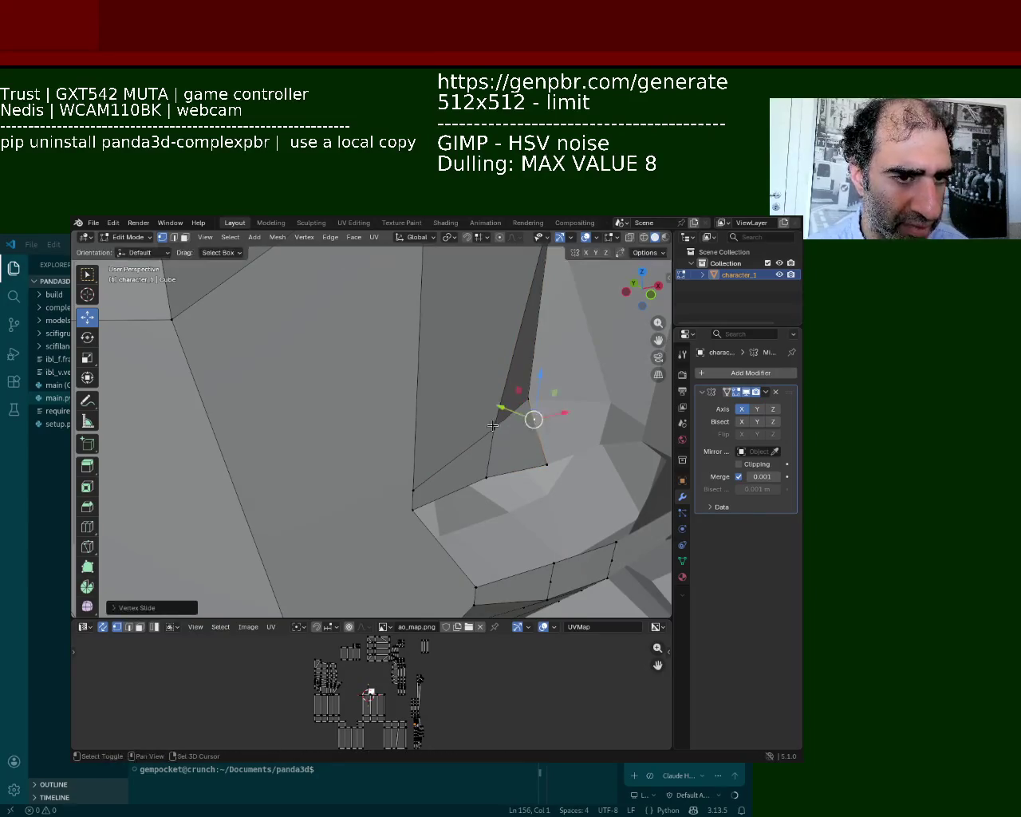
# Step: Push the slid vertex along the Y axis
pyautogui.moveTo(493, 426)
pyautogui.mouseDown(button='middle')
pyautogui.moveTo(459, 386)
pyautogui.moveTo(508, 458)
pyautogui.mouseUp(button='middle')
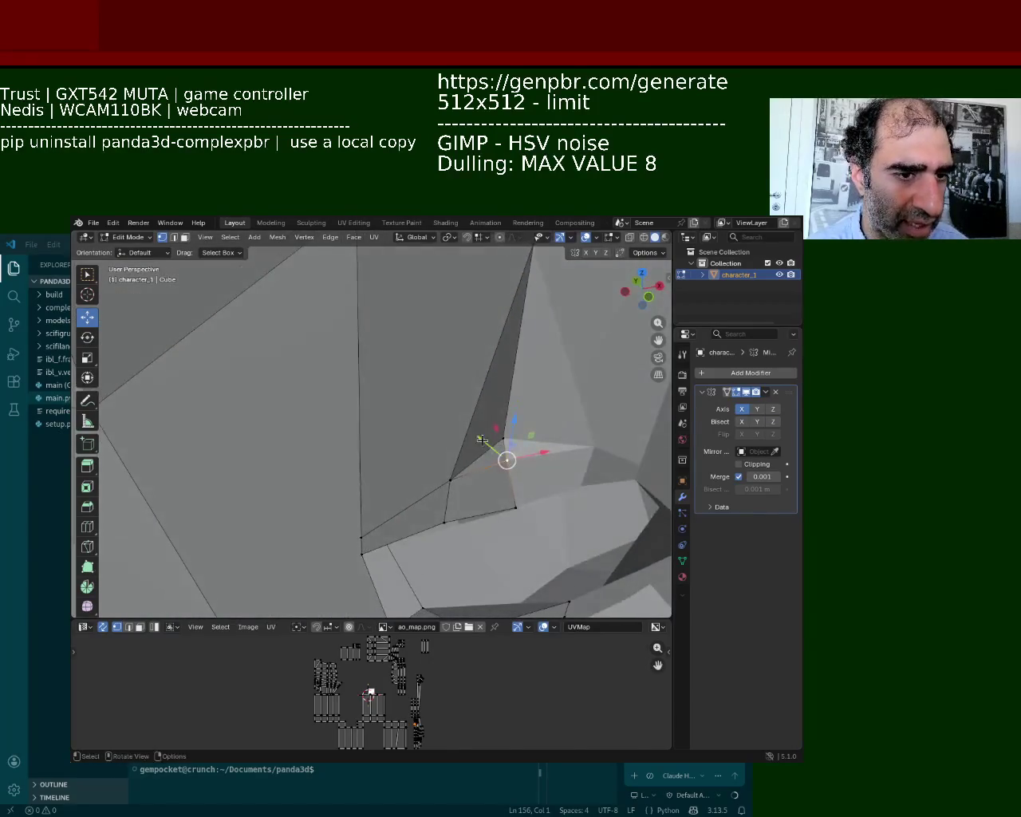
pyautogui.press('g')
pyautogui.press('y')
pyautogui.click(496, 456)
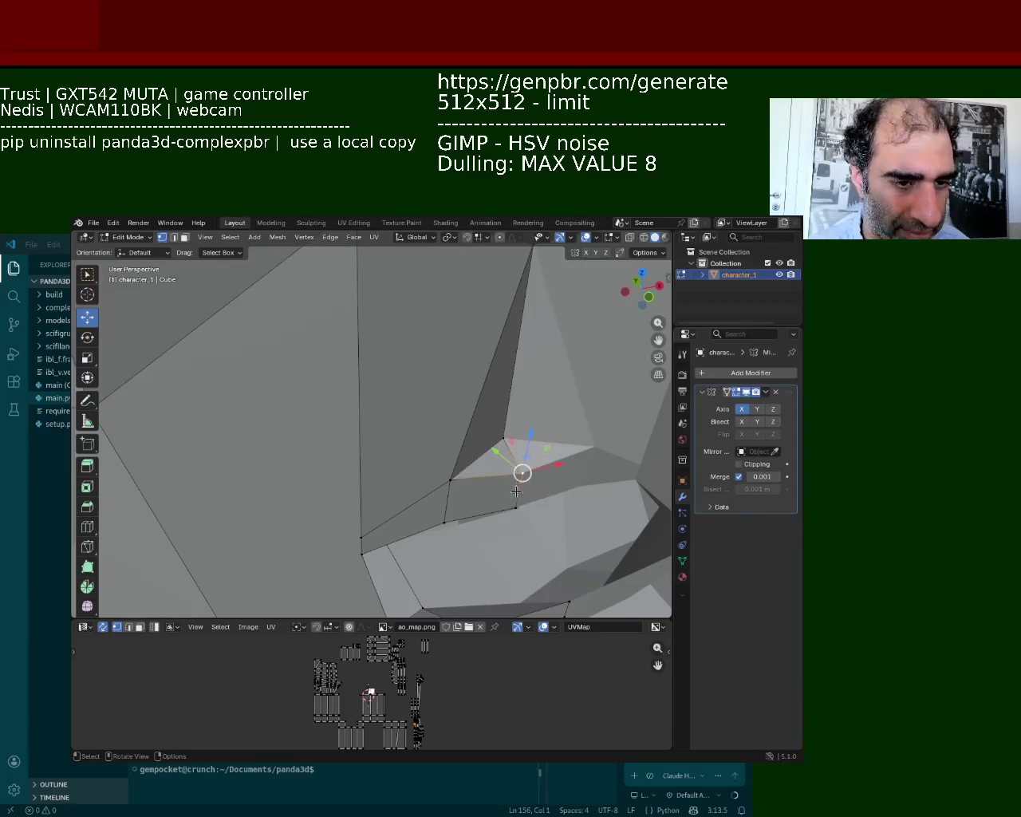
# Step: Move the selected nostril vertices along Y in two passes to deepen the nostril
pyautogui.moveTo(508, 571); pyautogui.dragTo(507, 417, button='middle')
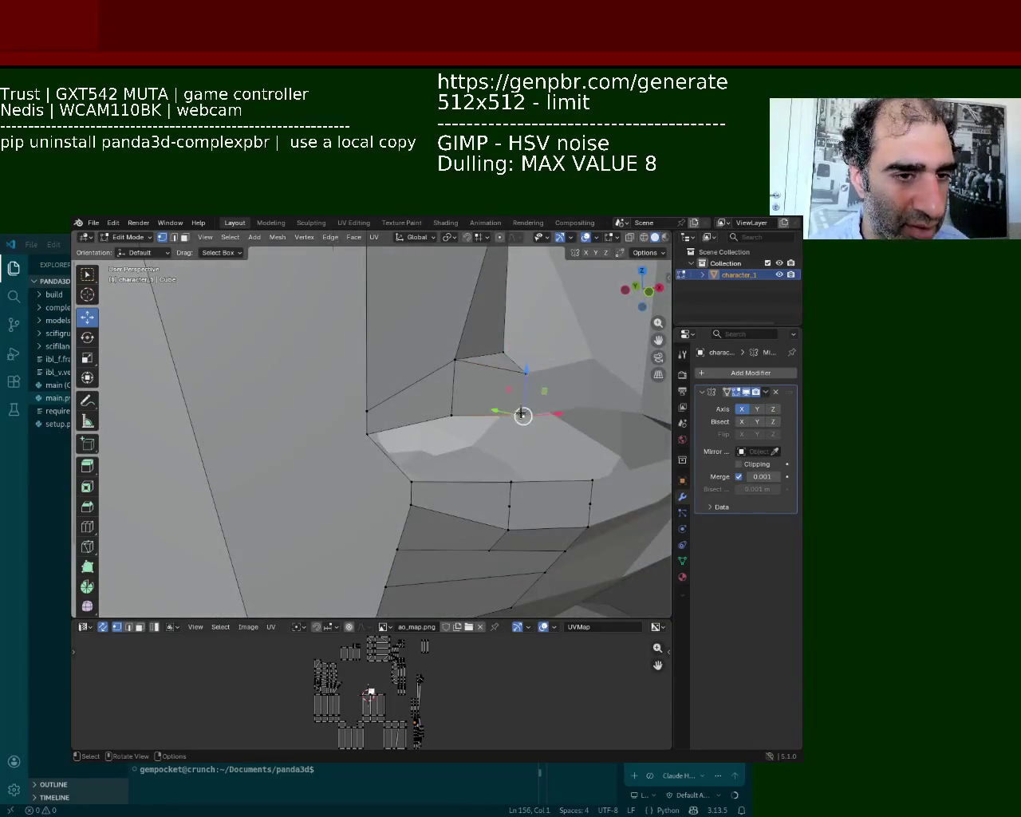
pyautogui.press('g')
pyautogui.press('y')
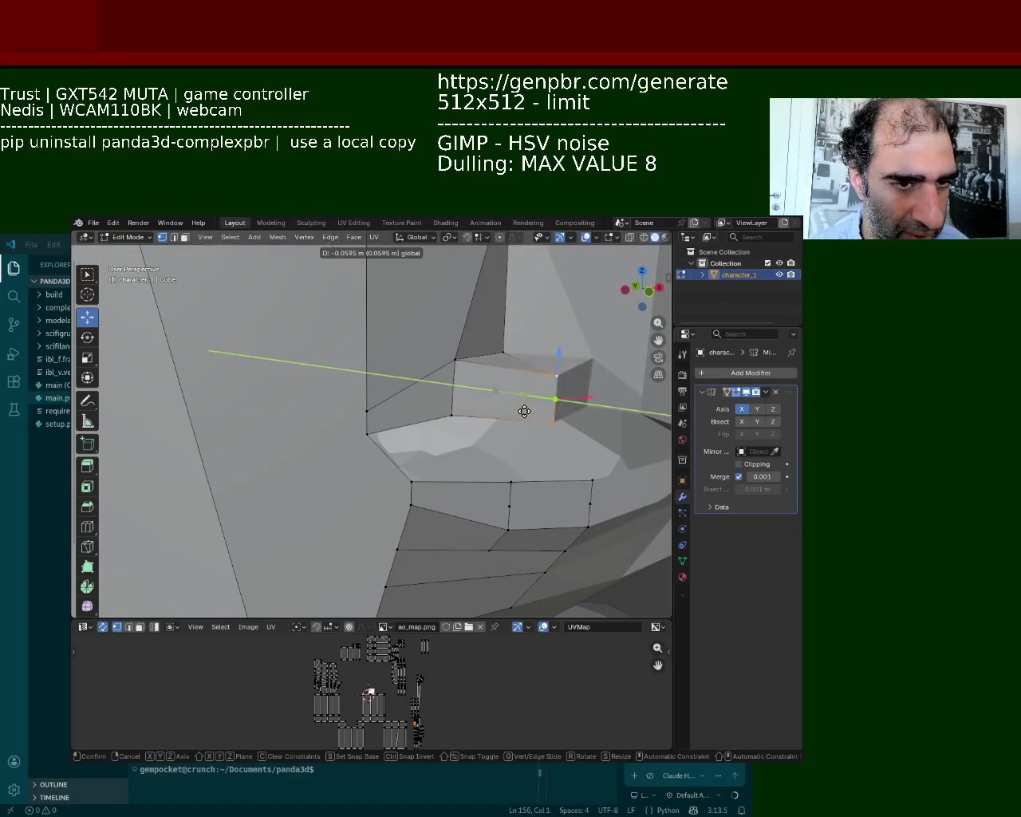
pyautogui.click(513, 411)
pyautogui.moveTo(540, 406)
pyautogui.mouseDown(button='middle')
pyautogui.moveTo(463, 576)
pyautogui.moveTo(587, 415)
pyautogui.mouseUp(button='middle')
pyautogui.moveTo(507, 383); pyautogui.dragTo(488, 392, button='middle')
pyautogui.press('g')
pyautogui.press('y')
pyautogui.click(490, 412)
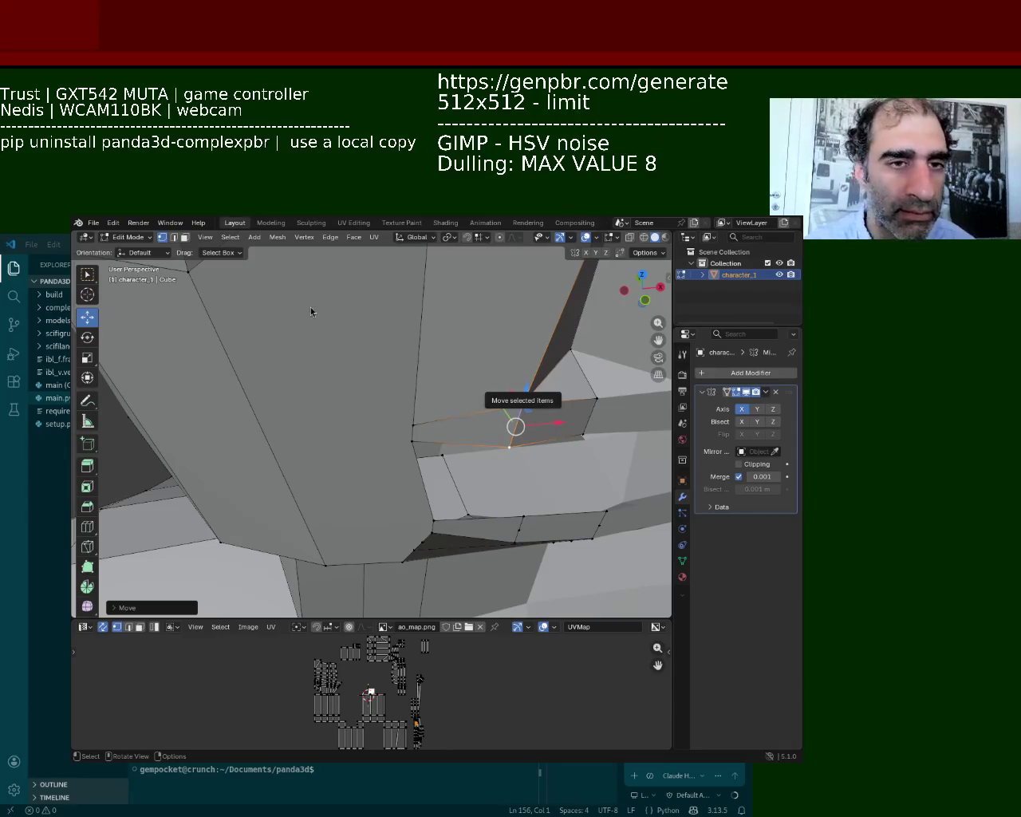
pyautogui.moveTo(553, 550)
pyautogui.mouseDown(button='middle')
pyautogui.moveTo(465, 328)
pyautogui.moveTo(470, 350)
pyautogui.moveTo(422, 410)
pyautogui.moveTo(419, 372)
pyautogui.moveTo(542, 423)
pyautogui.mouseUp(button='middle')
# Step: Connect two vertices near the mouth corner with a new edge using J
pyautogui.keyDown('ctrl'); pyautogui.click(428, 365); pyautogui.keyUp('ctrl')
pyautogui.keyDown('ctrl'); pyautogui.click(541, 422); pyautogui.keyUp('ctrl')
pyautogui.keyDown('ctrl'); pyautogui.click(500, 421); pyautogui.keyUp('ctrl')
pyautogui.press('j')
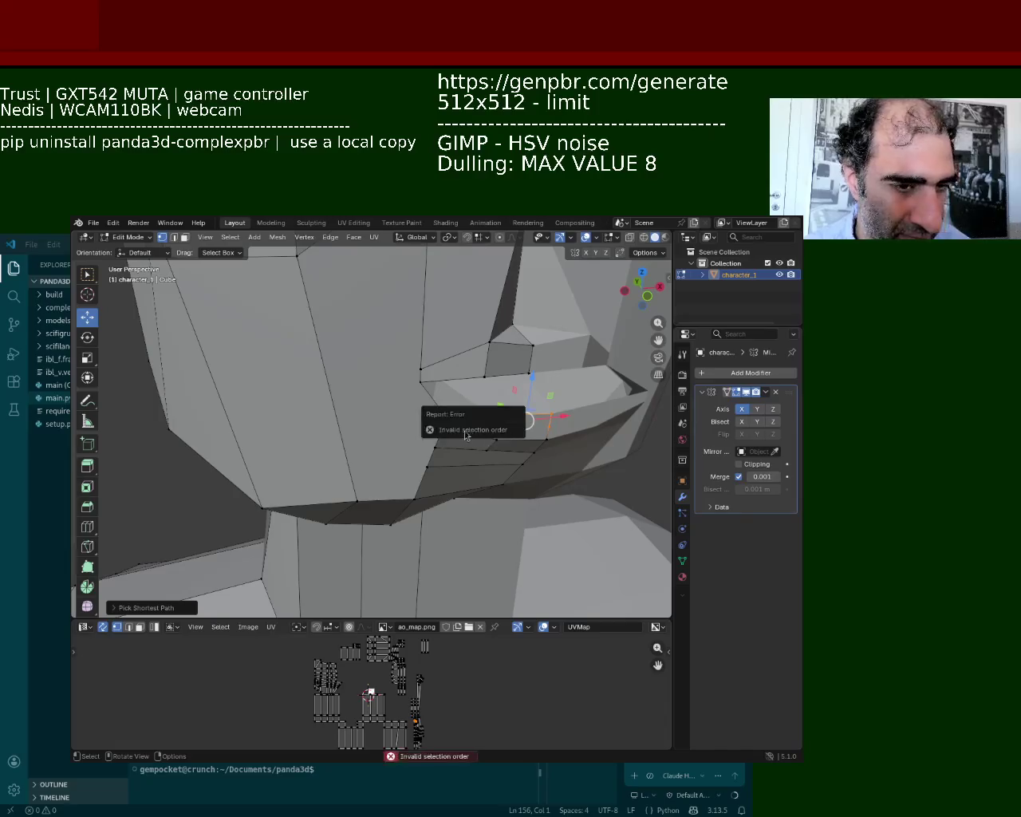
pyautogui.keyDown('ctrl'); pyautogui.click(550, 423); pyautogui.keyUp('ctrl')
pyautogui.hotkey('ctrl', 'z')
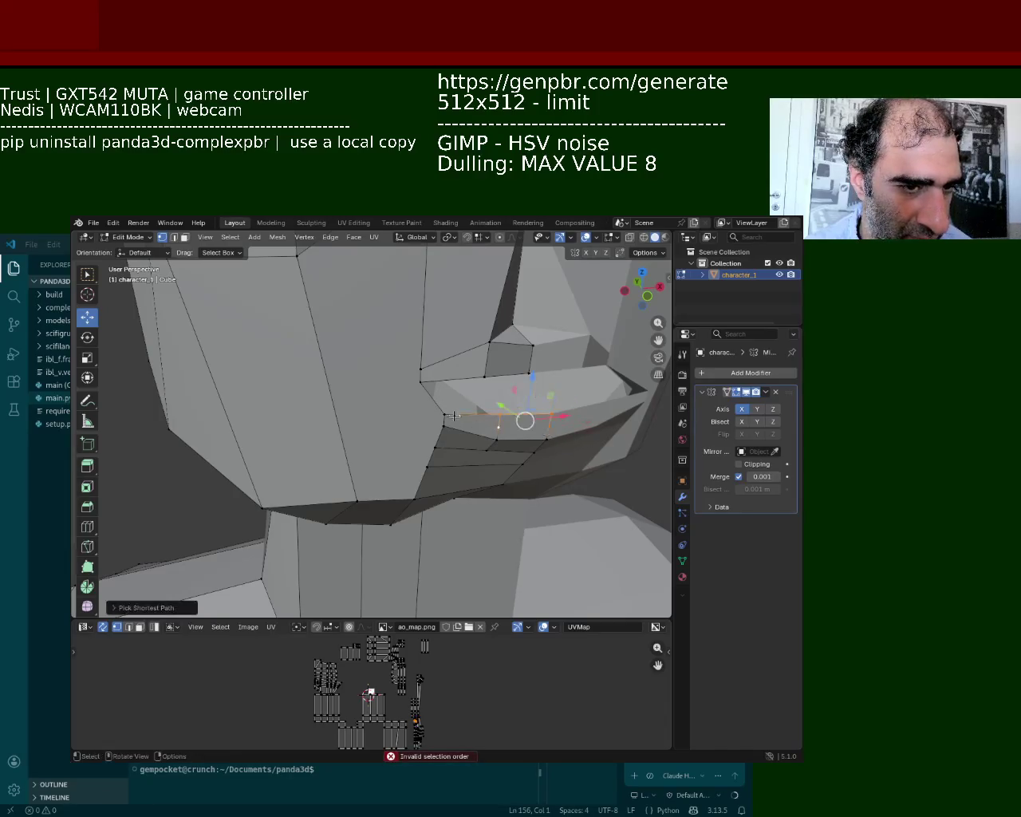
pyautogui.keyDown('ctrl'); pyautogui.click(443, 416); pyautogui.keyUp('ctrl')
pyautogui.press('j')
pyautogui.keyDown('ctrl'); pyautogui.click(420, 370); pyautogui.keyUp('ctrl')
pyautogui.moveTo(421, 370); pyautogui.dragTo(487, 356, button='middle')
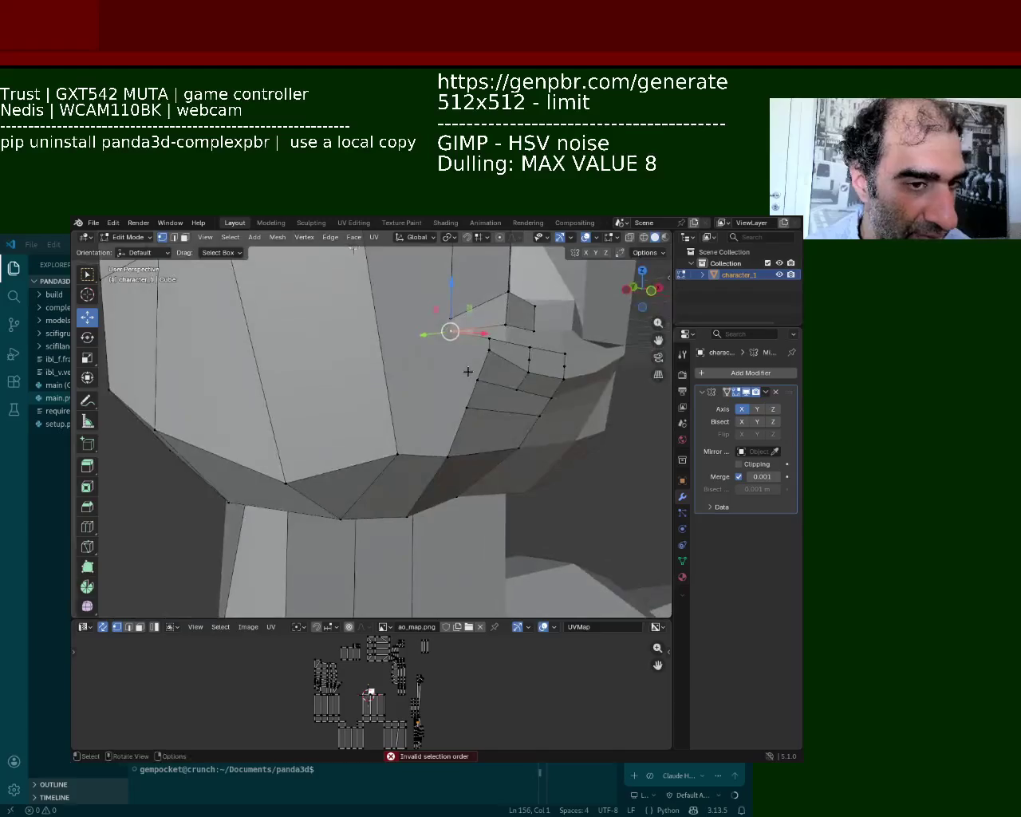
pyautogui.keyDown('ctrl'); pyautogui.click(488, 342); pyautogui.keyUp('ctrl')
pyautogui.press('j')
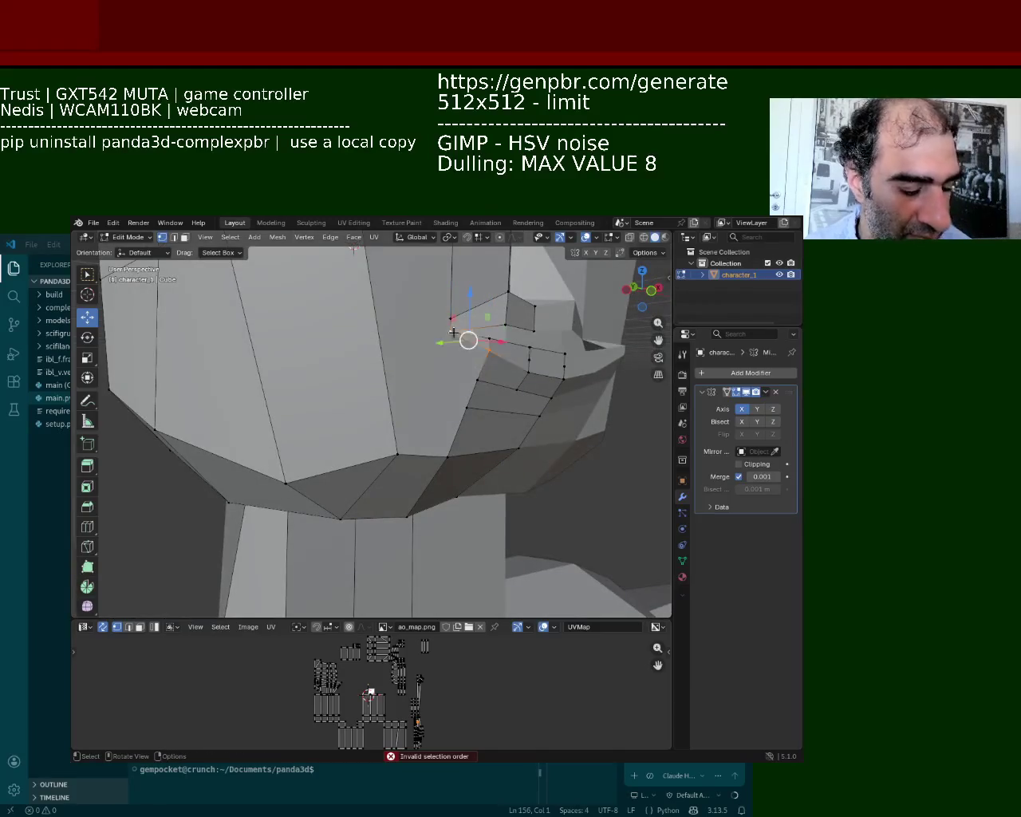
# Step: Select several vertices along the lip toward its end
pyautogui.keyDown('ctrl'); pyautogui.click(488, 339); pyautogui.keyUp('ctrl')
pyautogui.moveTo(489, 340); pyautogui.dragTo(510, 405, button='middle')
pyautogui.keyDown('ctrl'); pyautogui.click(562, 422); pyautogui.keyUp('ctrl')
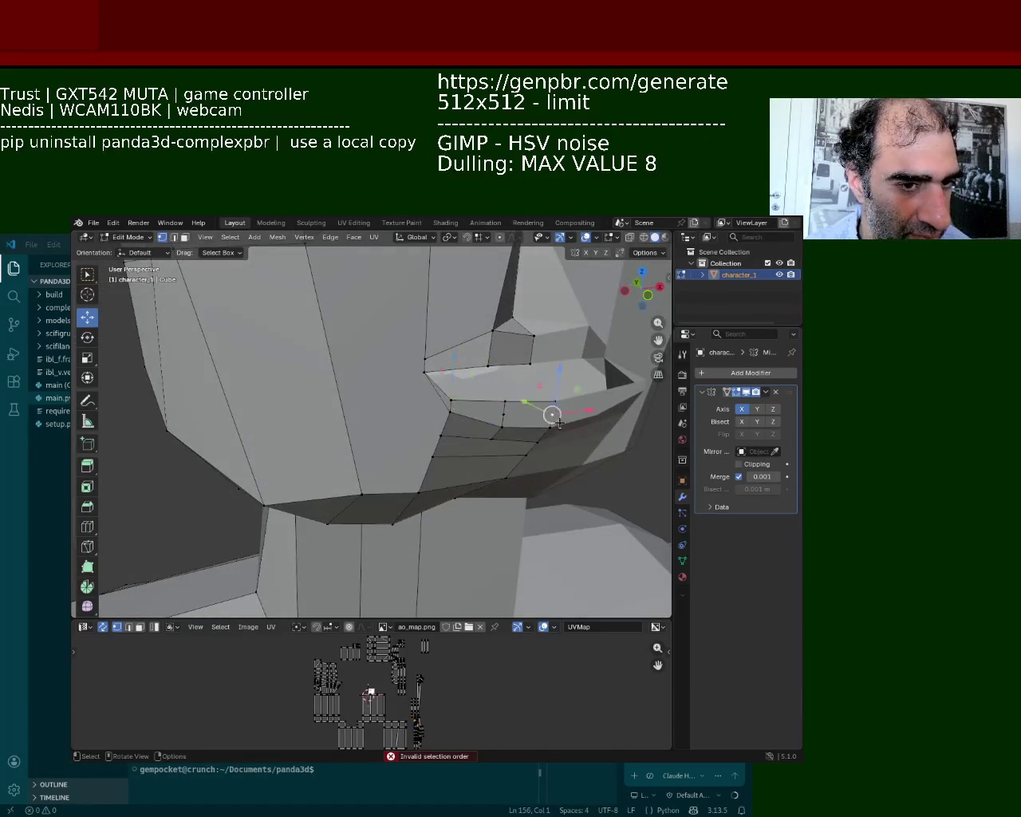
pyautogui.keyDown('ctrl'); pyautogui.click(452, 396); pyautogui.keyUp('ctrl')
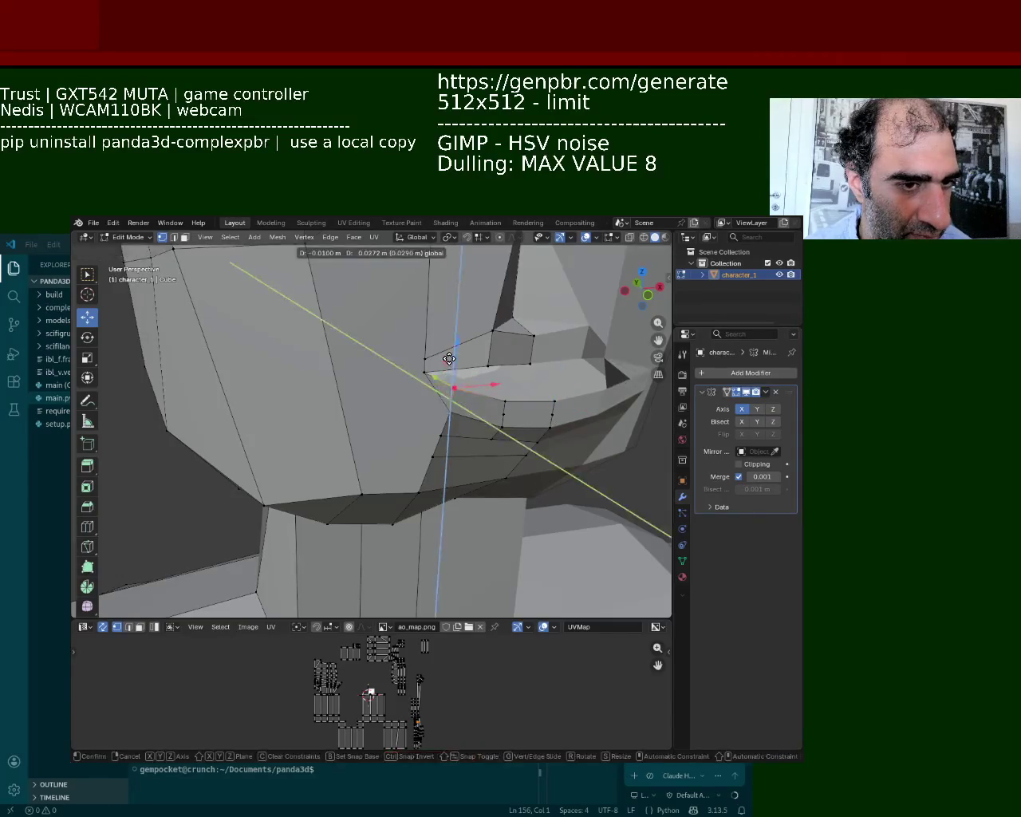
pyautogui.keyDown('ctrl'); pyautogui.click(434, 379); pyautogui.keyUp('ctrl')
pyautogui.rightClick(437, 387)
pyautogui.press('Escape')
pyautogui.keyDown('shift'); pyautogui.click(449, 399); pyautogui.keyUp('shift')
pyautogui.keyDown('shift'); pyautogui.click(509, 416); pyautogui.keyUp('shift')
pyautogui.keyDown('shift'); pyautogui.click(550, 418); pyautogui.keyUp('shift')
pyautogui.click(549, 417)
# Step: Move the three-vertex upper lip edge row along the Y axis in two adjustments
pyautogui.click(553, 395)
pyautogui.keyDown('shift'); pyautogui.click(504, 398); pyautogui.keyUp('shift')
pyautogui.keyDown('shift'); pyautogui.click(453, 388); pyautogui.keyUp('shift')
pyautogui.press('g')
pyautogui.press('y')
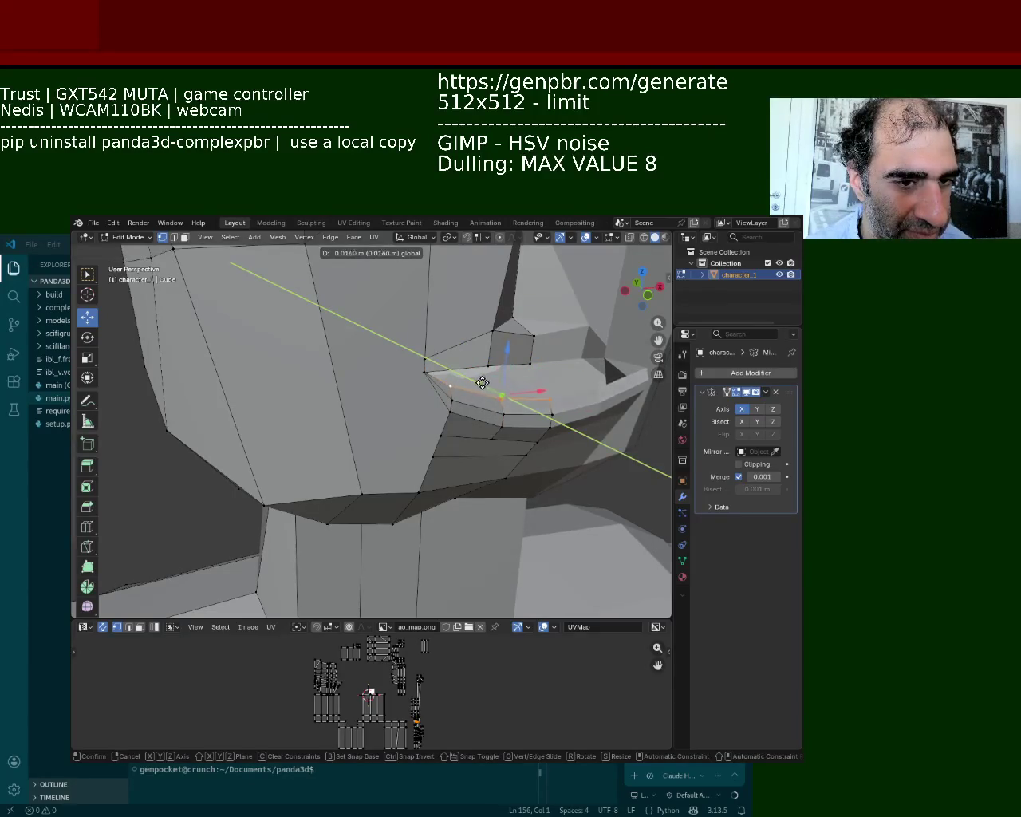
pyautogui.click(482, 383)
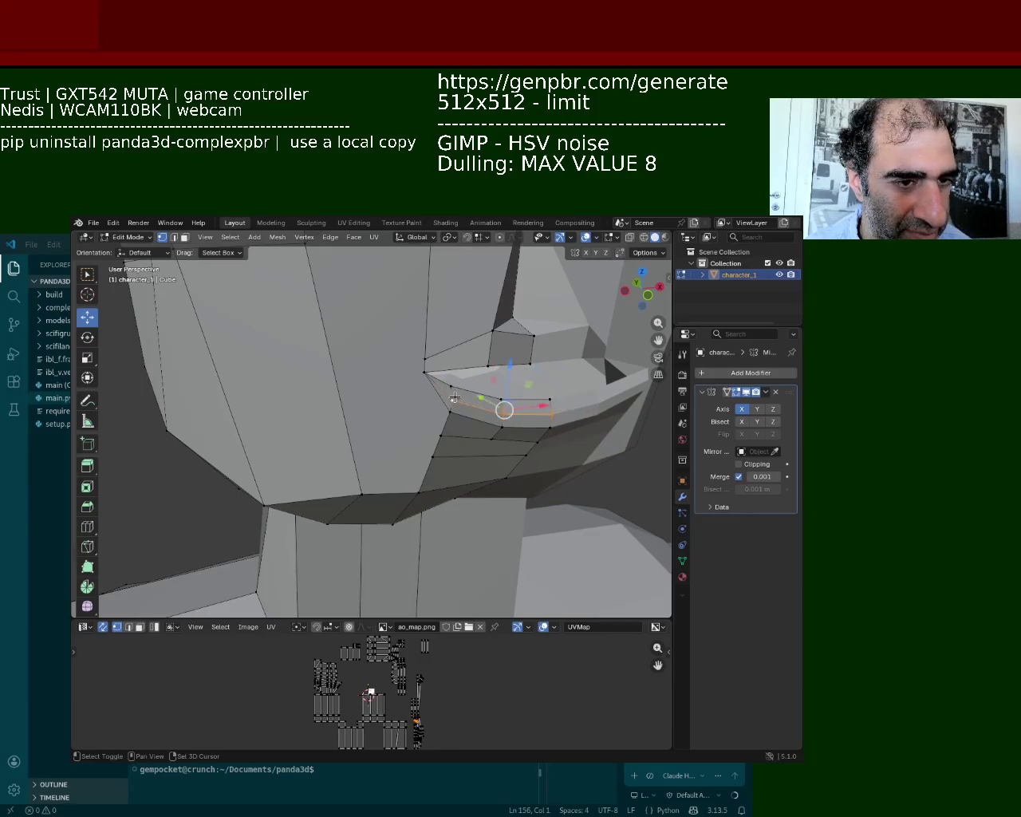
pyautogui.press('g')
pyautogui.press('y')
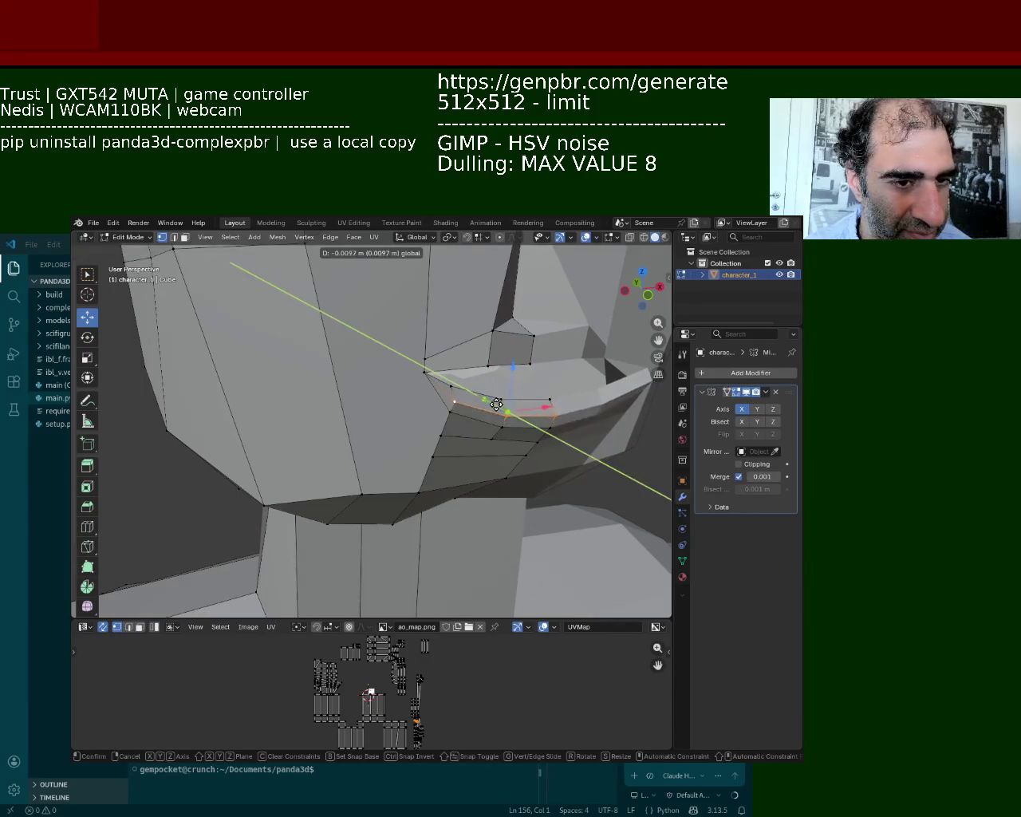
pyautogui.click(496, 404)
# Step: Pick the left-end vertex of the lip strip and lower it along Z
pyautogui.click(423, 370)
pyautogui.click(531, 336)
pyautogui.moveTo(531, 336); pyautogui.dragTo(511, 343, button='middle')
pyautogui.click(504, 344)
pyautogui.click(451, 340)
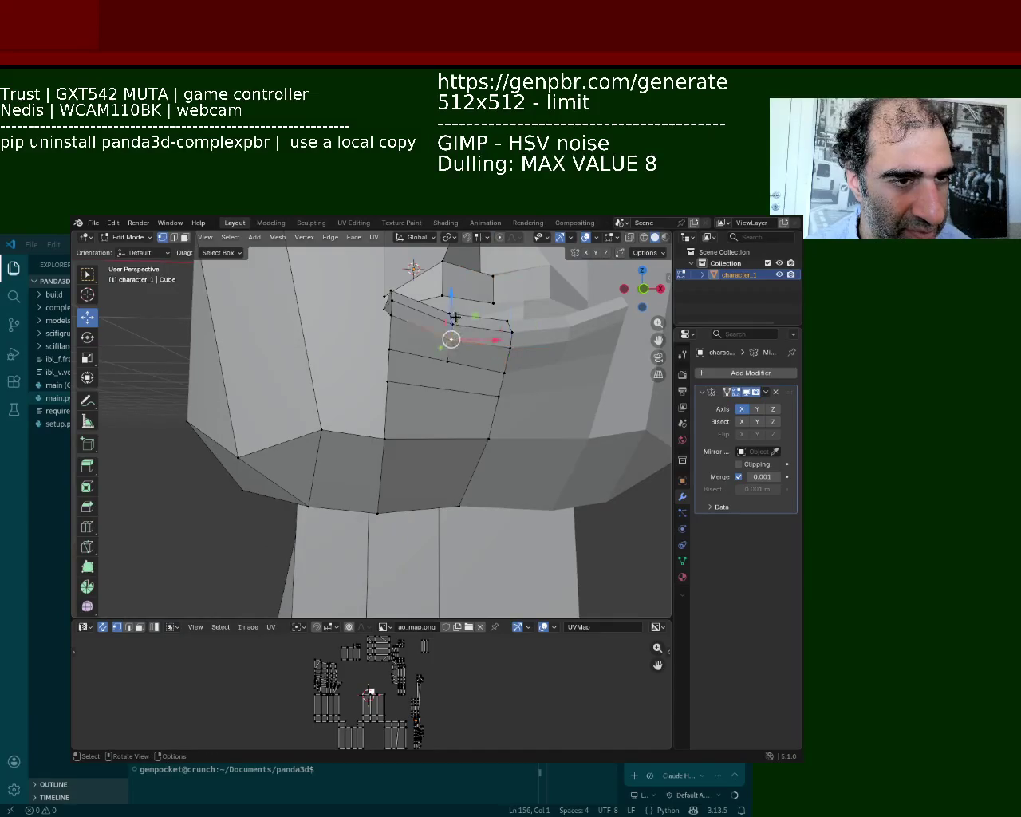
pyautogui.click(390, 312)
pyautogui.moveTo(390, 312); pyautogui.dragTo(495, 355, button='middle')
pyautogui.moveTo(537, 333)
pyautogui.mouseDown()
pyautogui.moveTo(499, 399)
pyautogui.moveTo(492, 393)
pyautogui.mouseUp()
pyautogui.moveTo(525, 349)
pyautogui.mouseDown()
pyautogui.moveTo(532, 324)
pyautogui.moveTo(550, 327)
pyautogui.mouseUp()
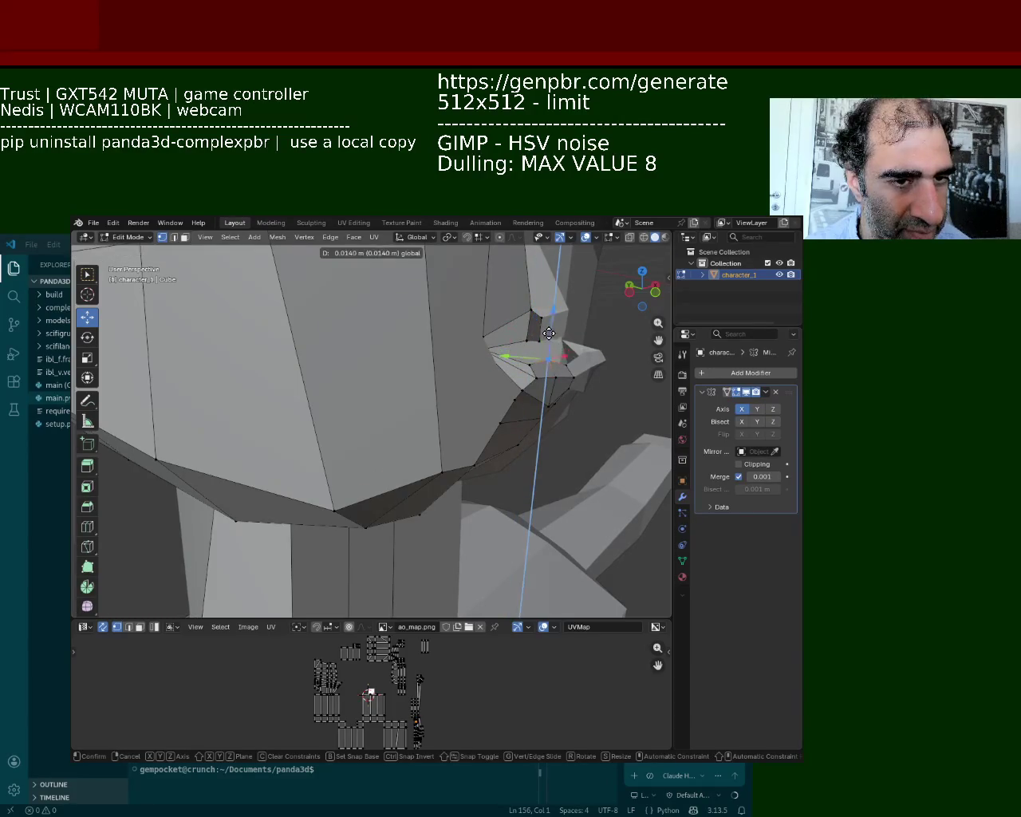
# Step: Confirm the corner vertex's height, then lower another lip vertex slightly along Z
pyautogui.moveTo(549, 333); pyautogui.dragTo(493, 326, button='middle')
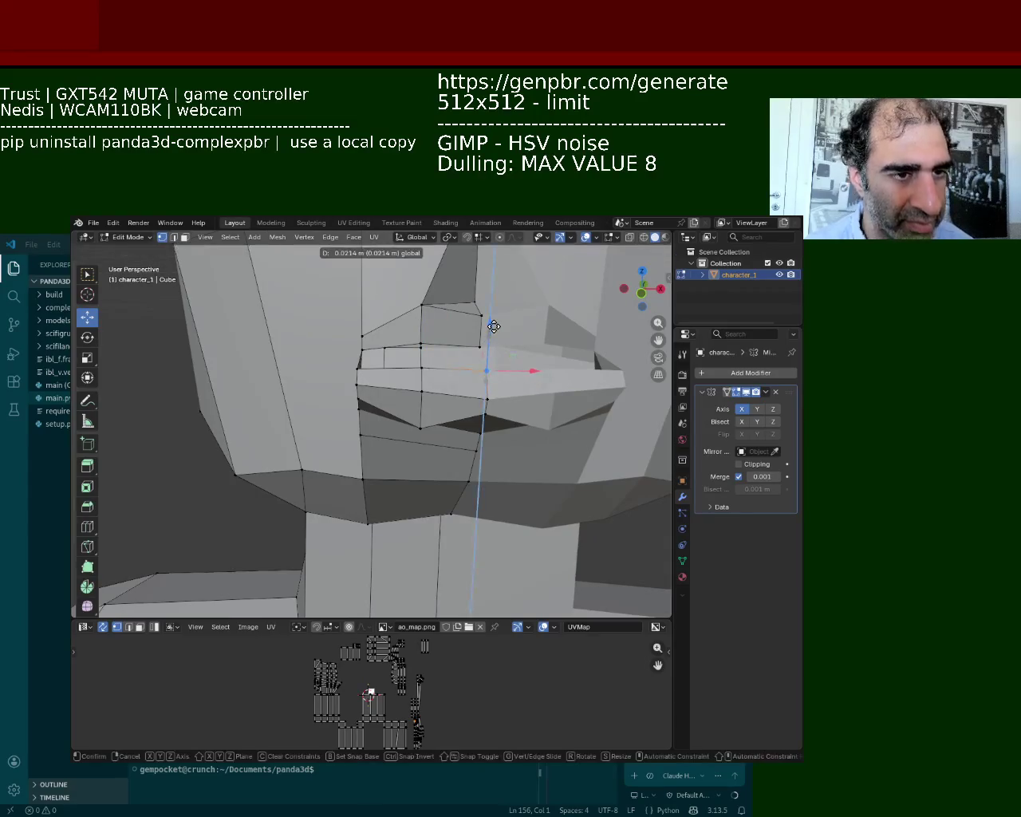
pyautogui.click(495, 321)
pyautogui.click(357, 367)
pyautogui.click(480, 347)
pyautogui.click(421, 347)
pyautogui.moveTo(421, 323); pyautogui.dragTo(426, 321)
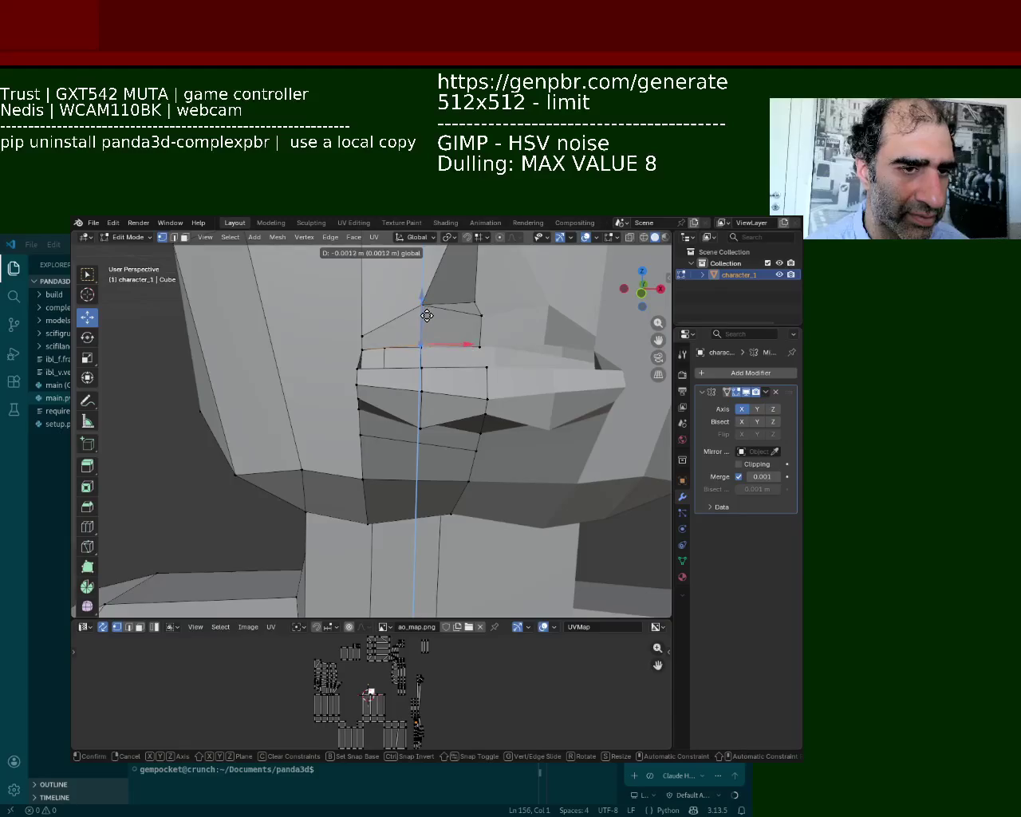
pyautogui.click(427, 316)
# Step: Raise the lip-corner vertex and one more lip vertex along Z
pyautogui.moveTo(427, 316)
pyautogui.mouseDown(button='middle')
pyautogui.moveTo(489, 394)
pyautogui.moveTo(359, 343)
pyautogui.mouseUp(button='middle')
pyautogui.click(346, 337)
pyautogui.moveTo(348, 315); pyautogui.dragTo(351, 297)
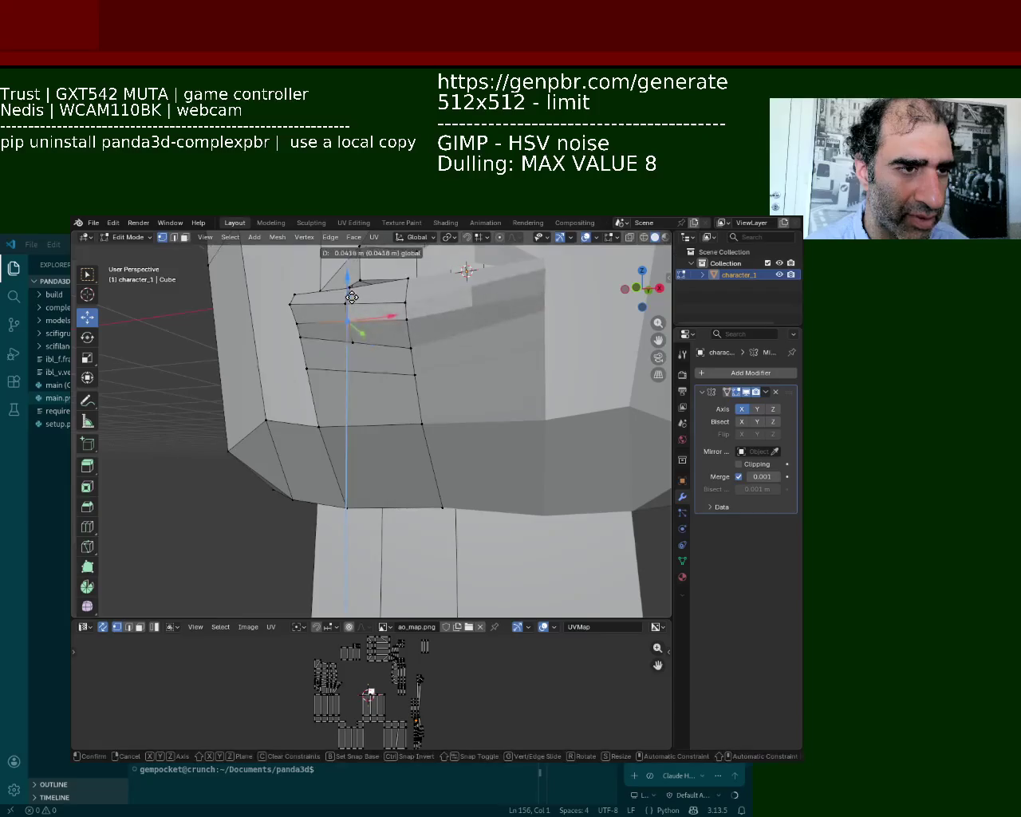
pyautogui.click(351, 297)
pyautogui.moveTo(352, 296); pyautogui.dragTo(497, 387, button='middle')
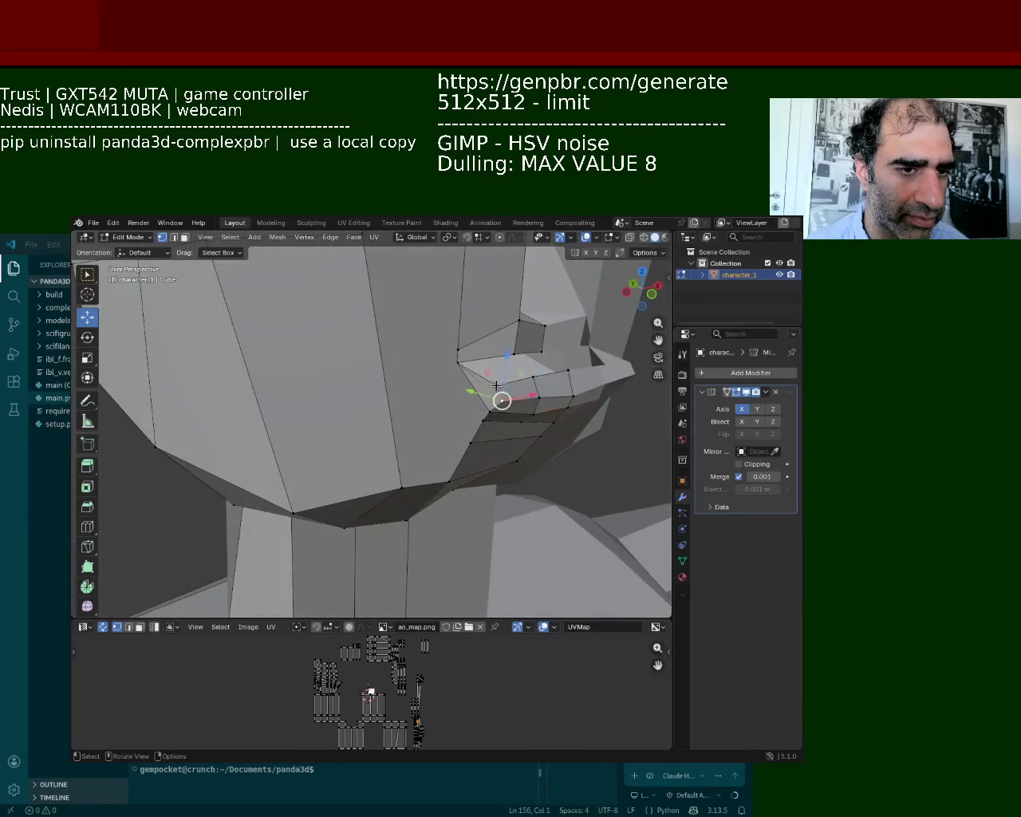
pyautogui.moveTo(505, 356)
pyautogui.mouseDown()
pyautogui.moveTo(479, 370)
pyautogui.moveTo(544, 363)
pyautogui.moveTo(511, 348)
pyautogui.mouseUp()
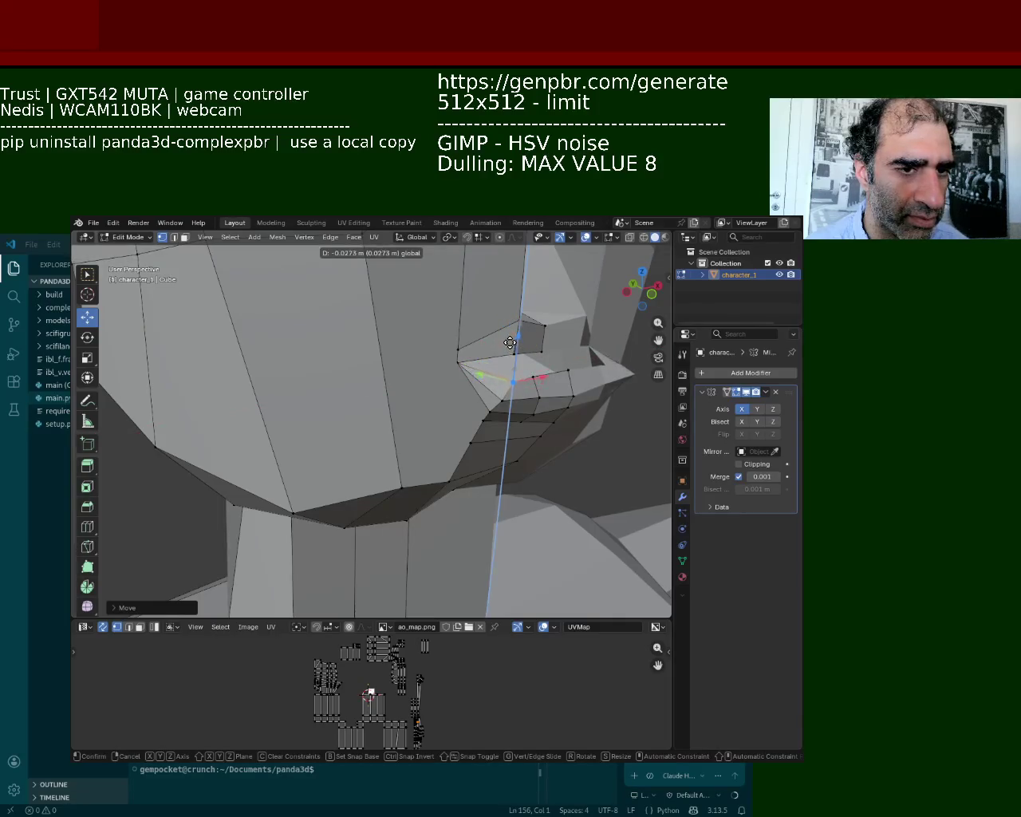
pyautogui.click(509, 340)
pyautogui.moveTo(509, 341)
pyautogui.mouseDown(button='middle')
pyautogui.moveTo(449, 386)
pyautogui.moveTo(457, 330)
pyautogui.mouseUp(button='middle')
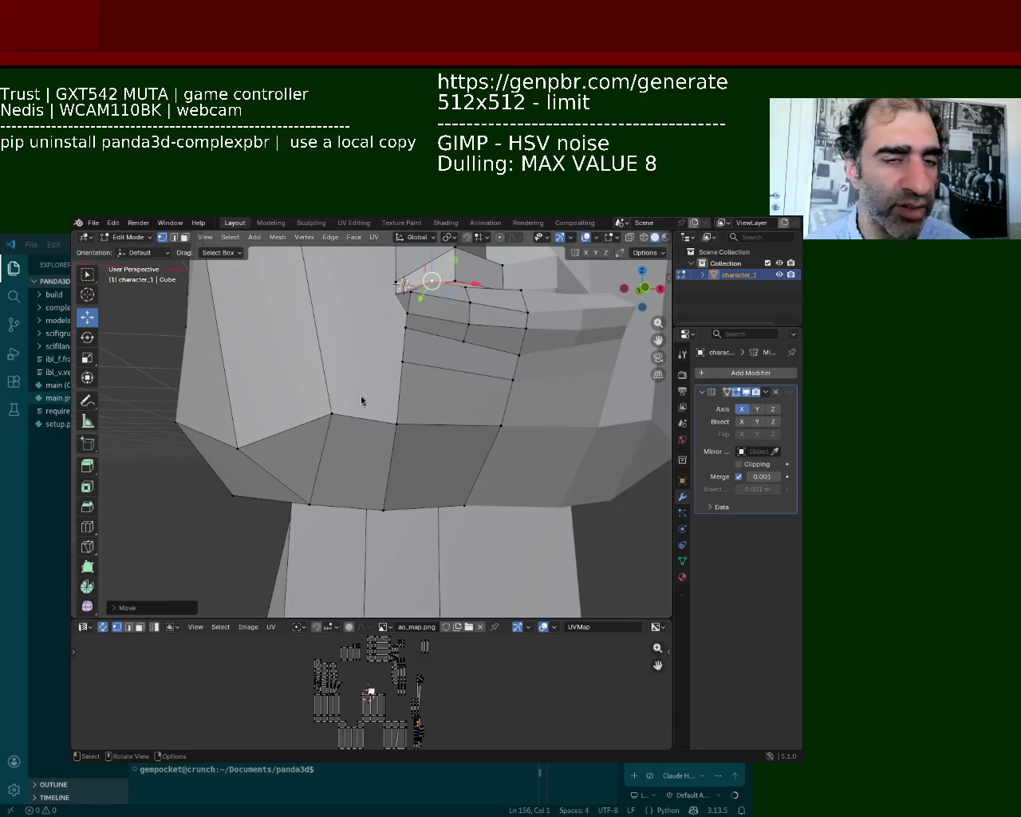
pyautogui.moveTo(585, 531)
pyautogui.mouseDown(button='middle')
pyautogui.moveTo(427, 461)
pyautogui.moveTo(393, 424)
pyautogui.moveTo(394, 453)
pyautogui.moveTo(420, 426)
pyautogui.moveTo(439, 446)
pyautogui.moveTo(296, 559)
pyautogui.moveTo(388, 485)
pyautogui.mouseUp(button='middle')
pyautogui.scroll(3, 442, 528)
# Step: Cut two new edges across the eye socket by joining opposite vertices with J
pyautogui.scroll(-2, 442, 528)
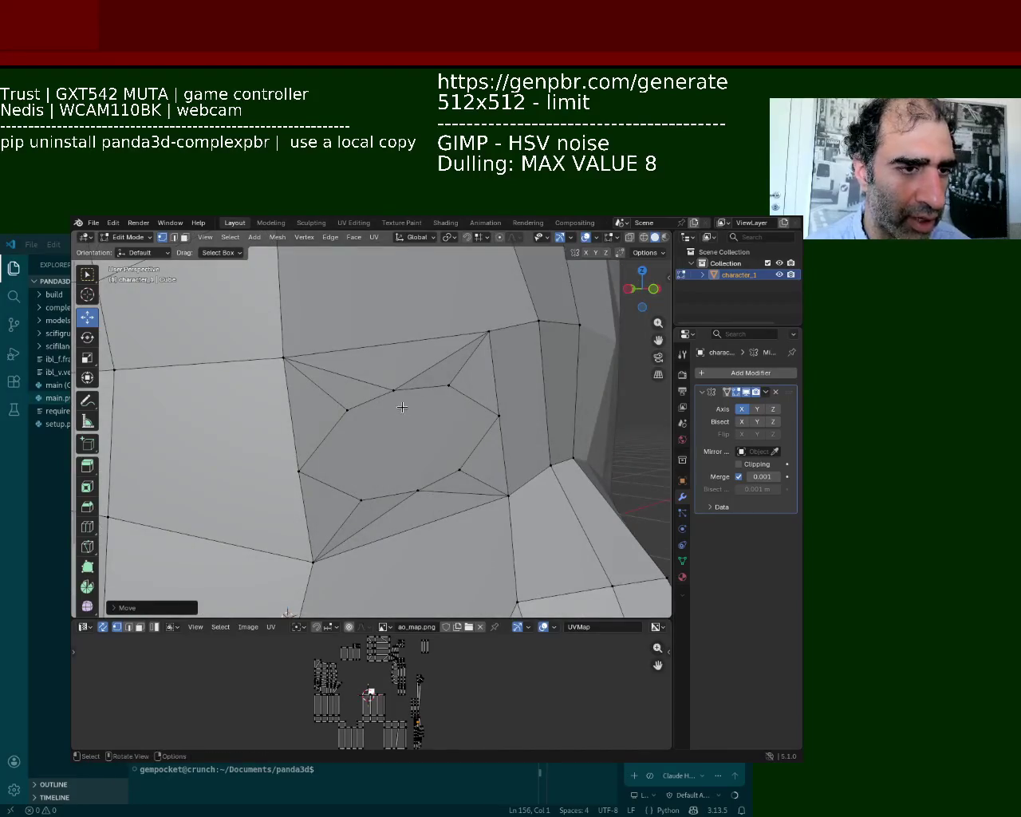
pyautogui.click(401, 408)
pyautogui.keyDown('ctrl'); pyautogui.click(409, 497); pyautogui.keyUp('ctrl')
pyautogui.click(298, 471)
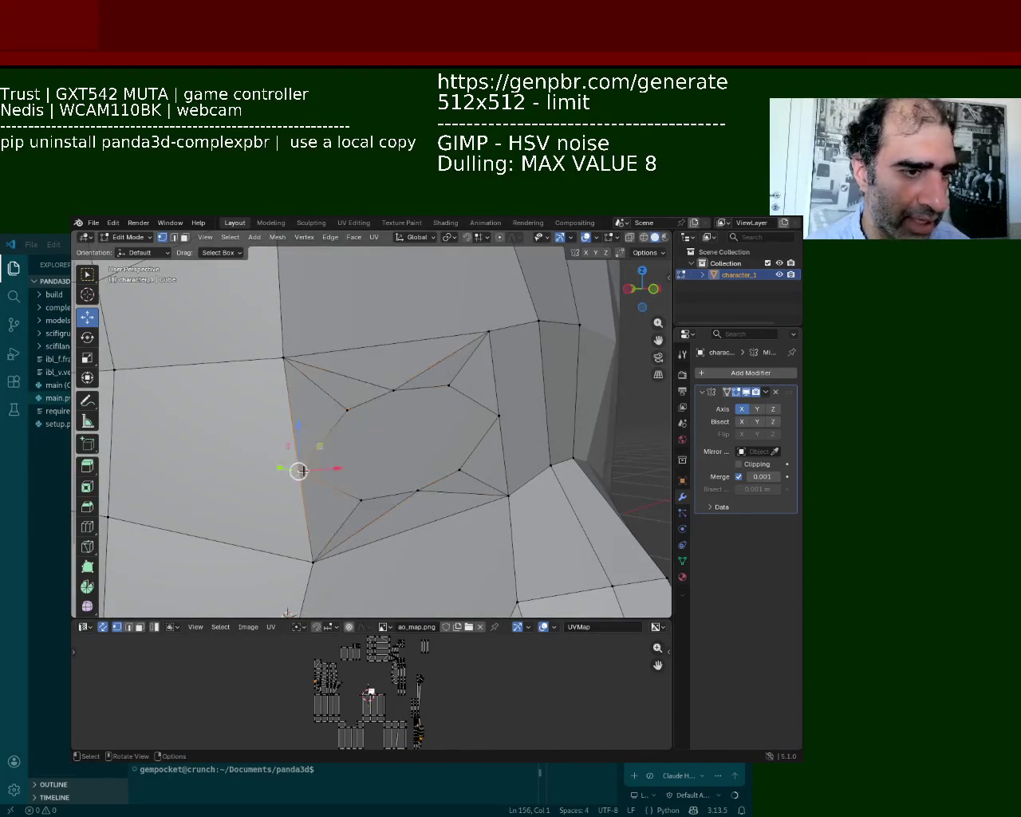
pyautogui.keyDown('shift'); pyautogui.click(501, 417); pyautogui.keyUp('shift')
pyautogui.press('j')
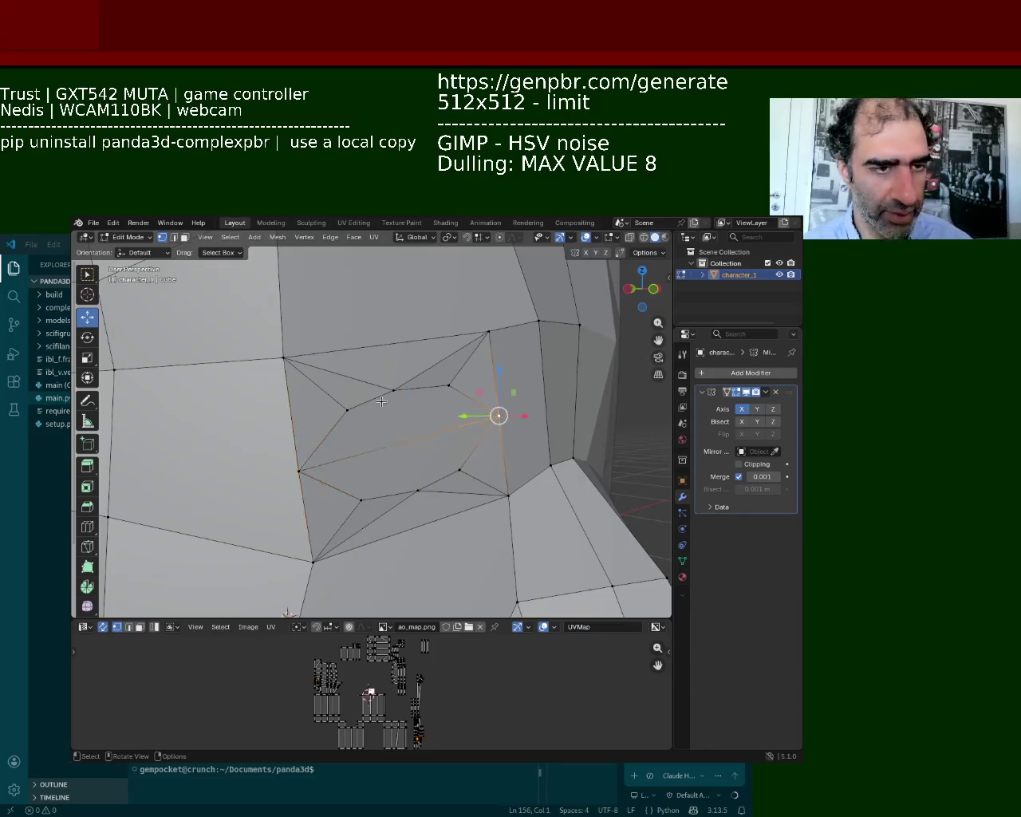
pyautogui.click(391, 389)
pyautogui.keyDown('shift'); pyautogui.click(417, 488); pyautogui.keyUp('shift')
pyautogui.press('j')
# Step: Select eye-socket vertices, start a knife cut, cancel it, and keep only the lower vertex
pyautogui.click(444, 383)
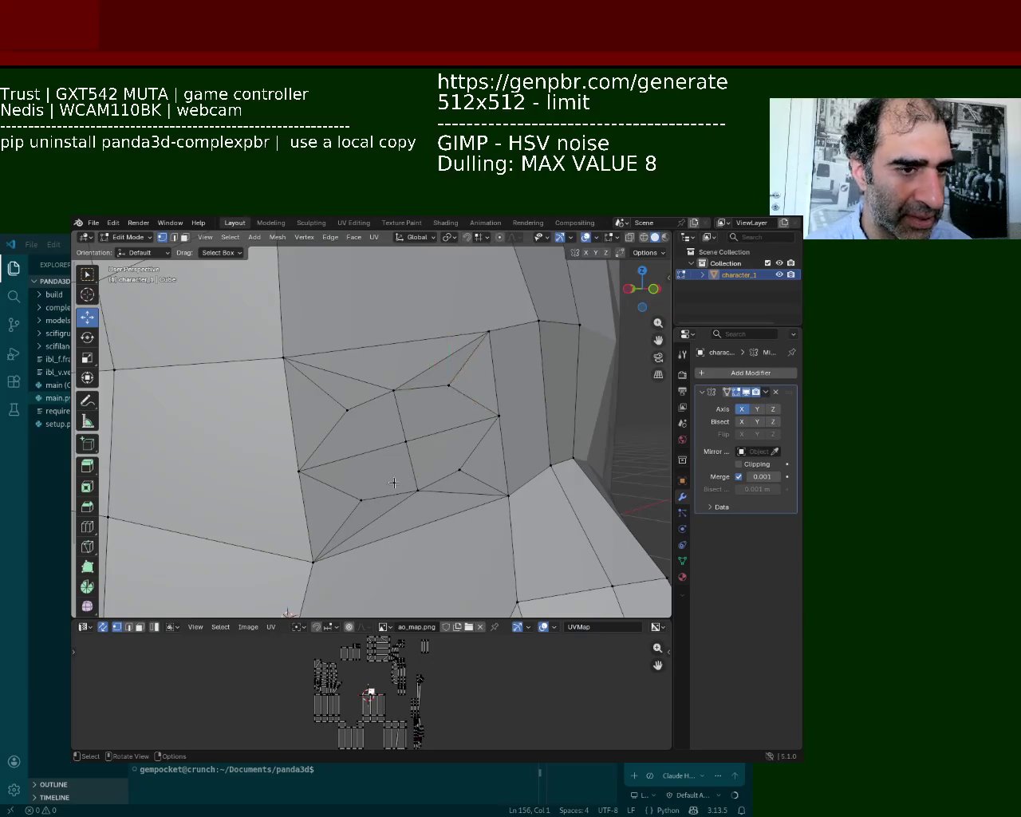
pyautogui.keyDown('shift'); pyautogui.click(360, 497); pyautogui.keyUp('shift')
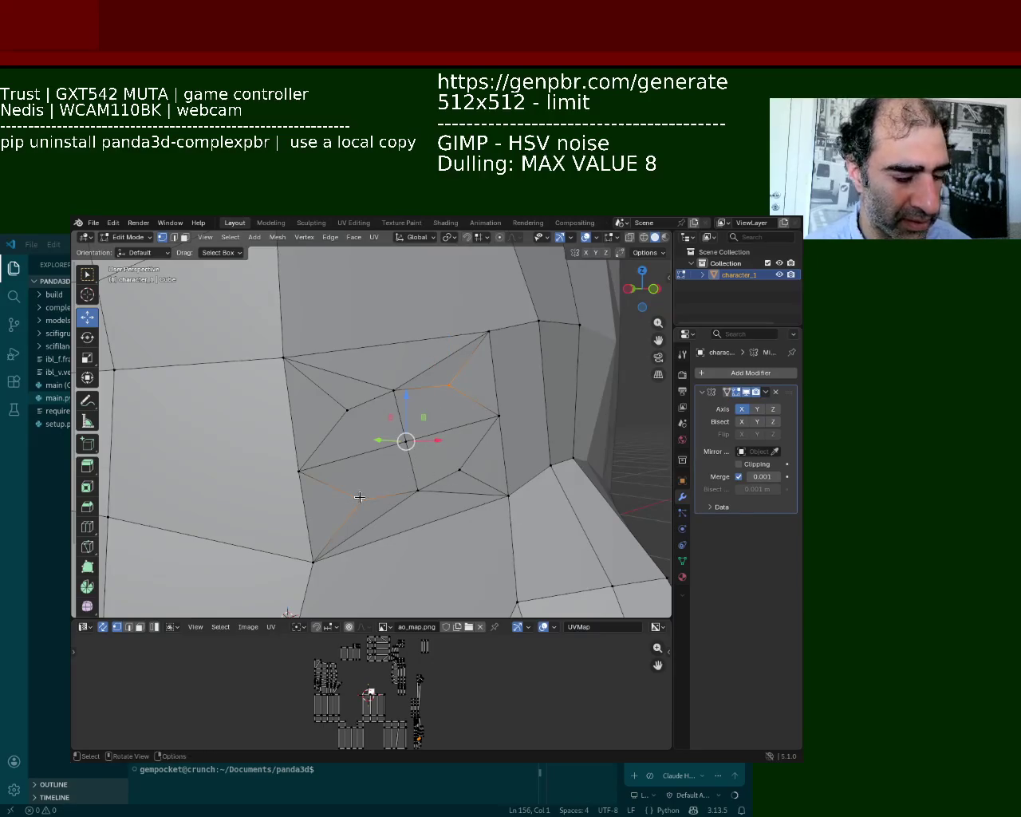
pyautogui.click(359, 497)
pyautogui.click(460, 469)
pyautogui.keyDown('shift'); pyautogui.click(347, 409); pyautogui.keyUp('shift')
pyautogui.press('k')
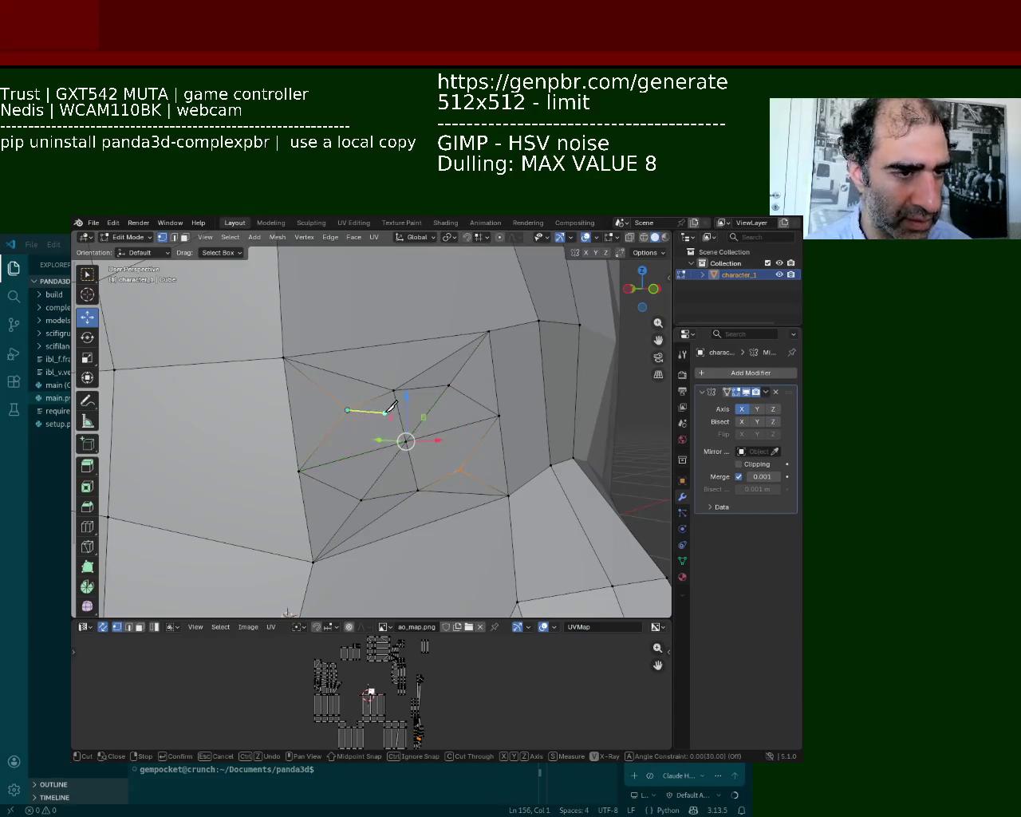
pyautogui.press('Escape')
pyautogui.click(347, 409)
pyautogui.keyDown('shift'); pyautogui.click(459, 469); pyautogui.keyUp('shift')
pyautogui.click(452, 459)
# Step: Slide the central eye-socket vertex along its edge to recess the socket
pyautogui.click(395, 454)
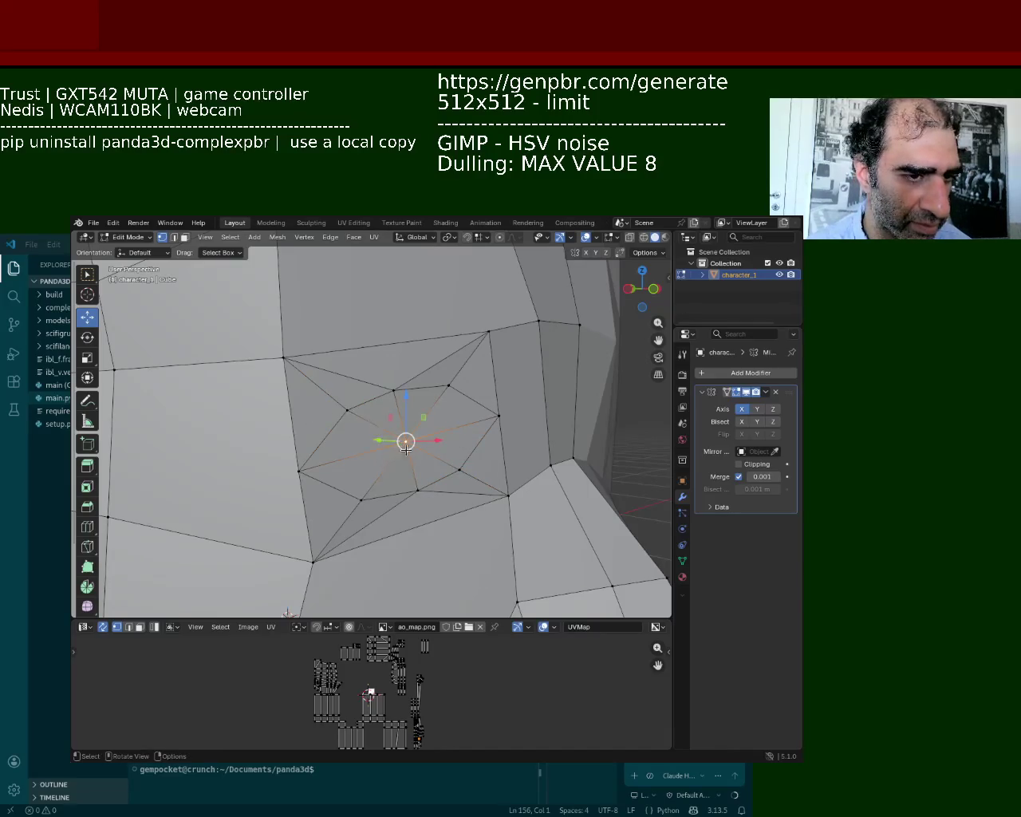
pyautogui.moveTo(400, 448); pyautogui.dragTo(406, 506, button='middle')
pyautogui.moveTo(570, 540)
pyautogui.mouseDown(button='middle')
pyautogui.moveTo(422, 475)
pyautogui.moveTo(357, 424)
pyautogui.mouseUp(button='middle')
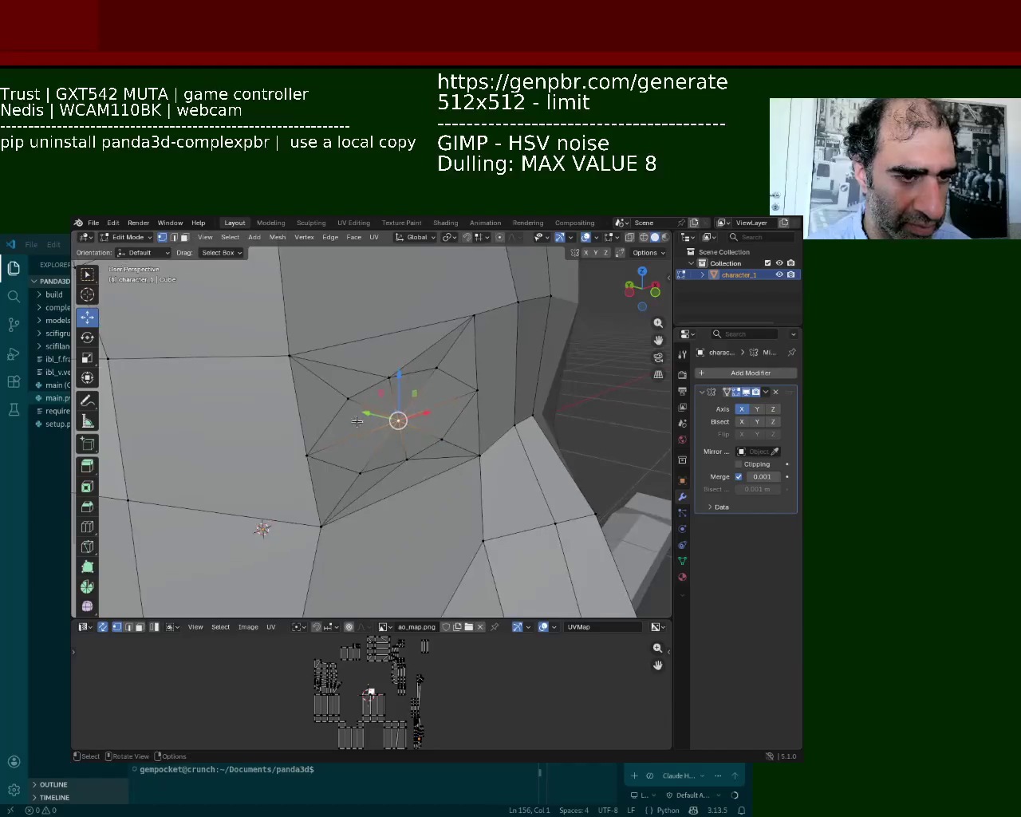
pyautogui.press('g')
pyautogui.press('g')
pyautogui.click(486, 419)
pyautogui.moveTo(487, 419)
pyautogui.mouseDown(button='middle')
pyautogui.moveTo(441, 388)
pyautogui.moveTo(319, 447)
pyautogui.moveTo(339, 461)
pyautogui.moveTo(354, 427)
pyautogui.moveTo(399, 434)
pyautogui.moveTo(382, 418)
pyautogui.moveTo(383, 460)
pyautogui.moveTo(456, 466)
pyautogui.moveTo(398, 438)
pyautogui.mouseUp(button='middle')
# Step: Join two eye-socket vertices with a new edge (J) and slide one vertex along its edge
pyautogui.scroll(5, 445, 388)
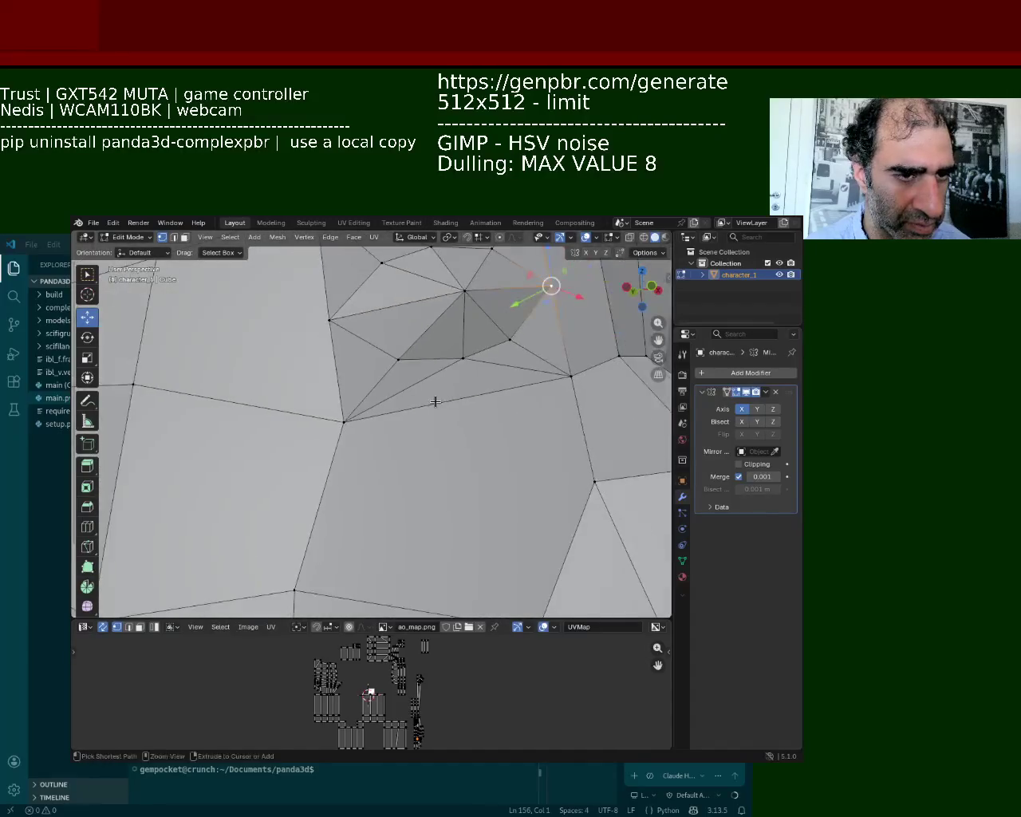
pyautogui.click(501, 360)
pyautogui.moveTo(501, 360); pyautogui.dragTo(439, 389, button='middle')
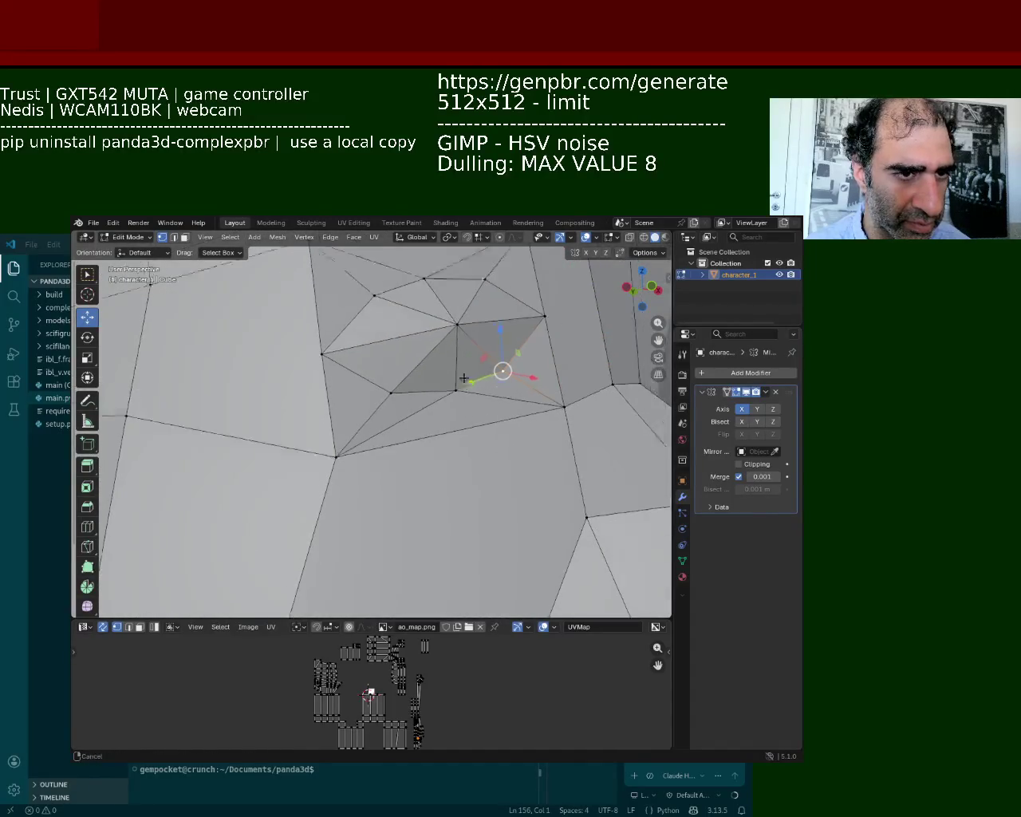
pyautogui.click(366, 362)
pyautogui.keyDown('shift'); pyautogui.click(383, 461); pyautogui.keyUp('shift')
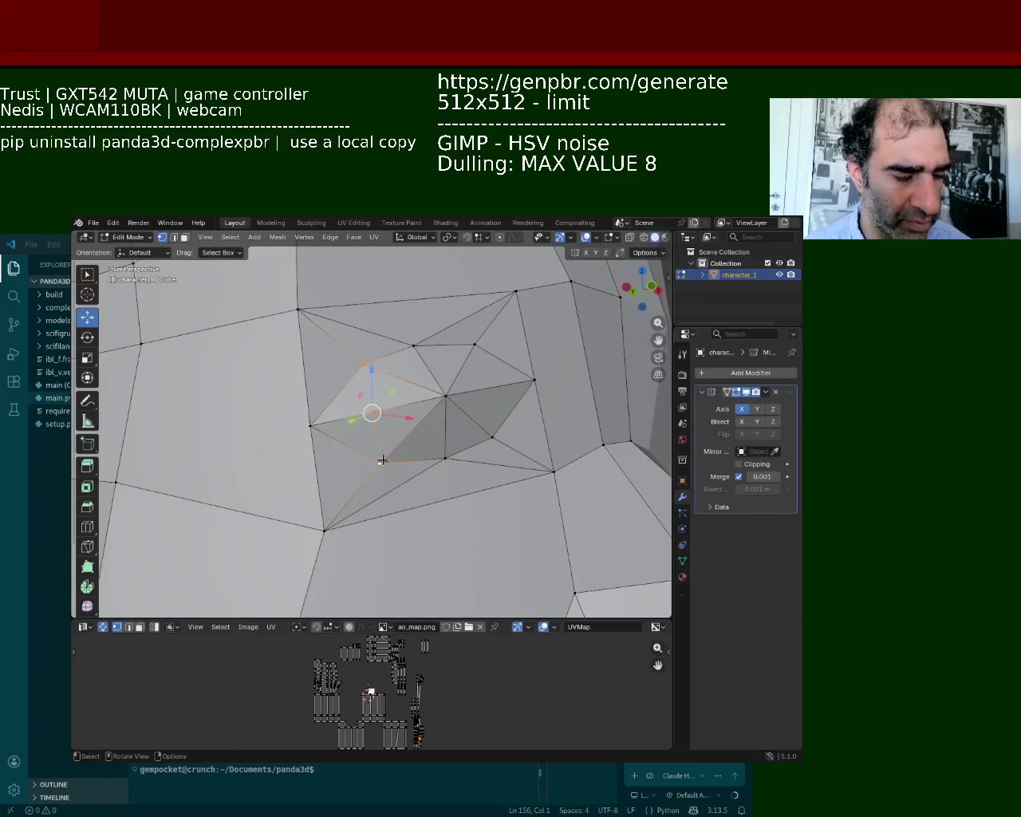
pyautogui.press('j')
pyautogui.hotkey('shift', 'v')
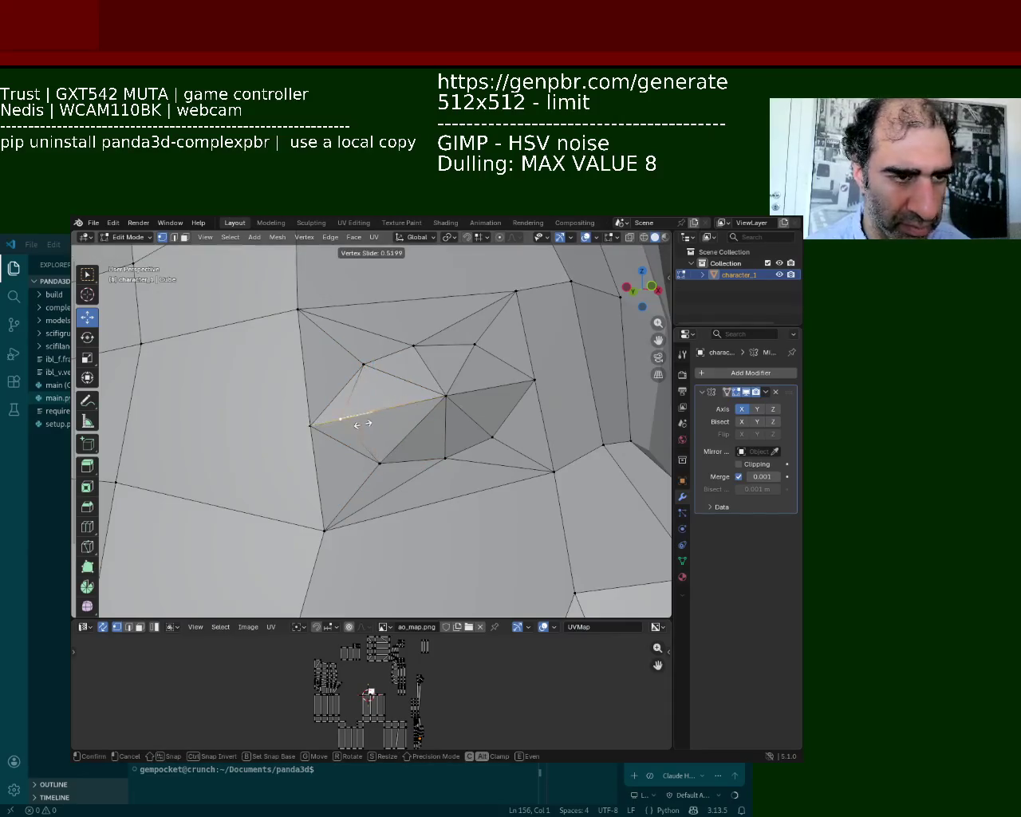
pyautogui.click(358, 424)
# Step: Move the selected eye-socket vertex along the Y axis
pyautogui.keyDown('shift'); pyautogui.moveTo(358, 424); pyautogui.dragTo(401, 465, button='middle'); pyautogui.keyUp('shift')
pyautogui.press('g')
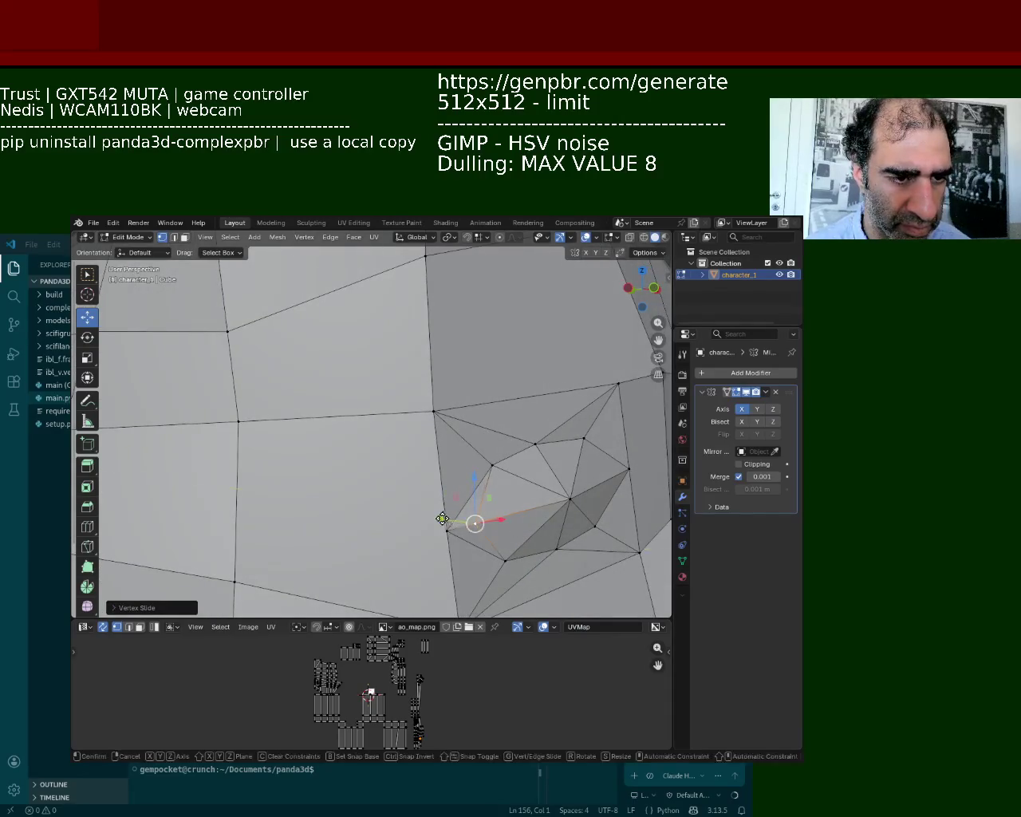
pyautogui.press('y')
pyautogui.click(440, 515)
pyautogui.moveTo(439, 515)
pyautogui.mouseDown(button='middle')
pyautogui.moveTo(536, 462)
pyautogui.moveTo(489, 463)
pyautogui.mouseUp(button='middle')
# Step: Select the two vertices on the eye's edge and vertex-slide them twice along their edges
pyautogui.click(373, 470)
pyautogui.keyDown('shift'); pyautogui.click(384, 552); pyautogui.keyUp('shift')
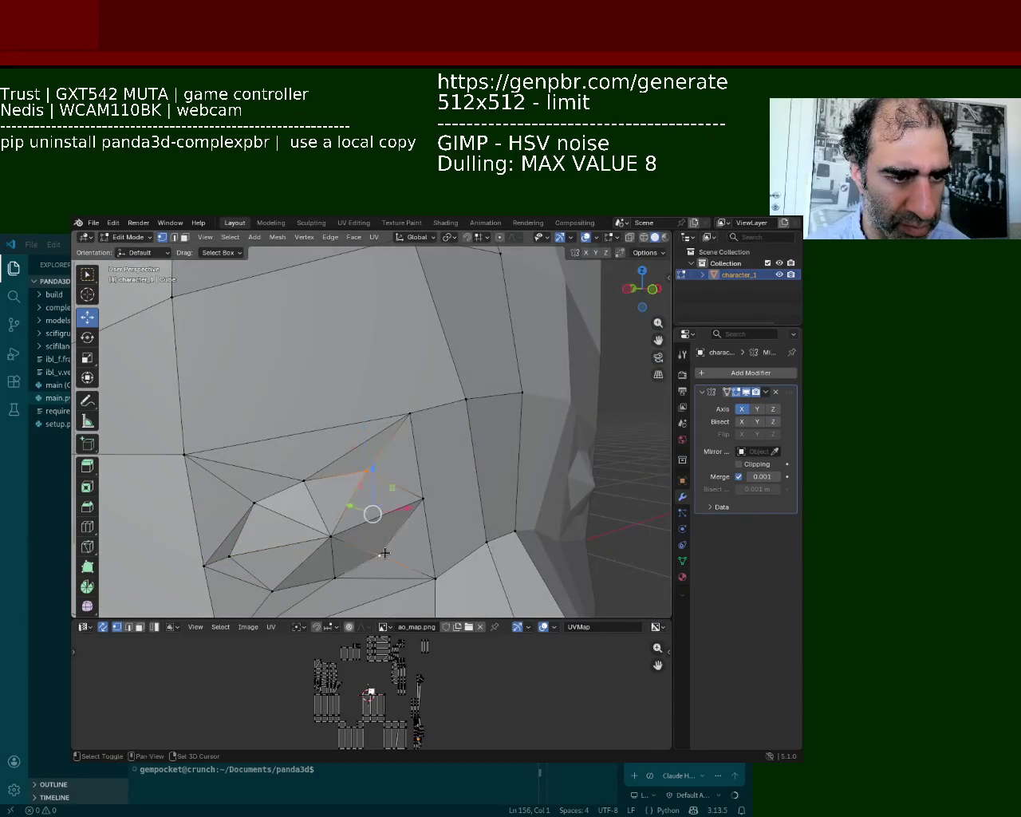
pyautogui.click(370, 474)
pyautogui.click(384, 555)
pyautogui.keyDown('shift'); pyautogui.click(368, 469); pyautogui.keyUp('shift')
pyautogui.click(367, 471)
pyautogui.keyDown('shift'); pyautogui.click(385, 544); pyautogui.keyUp('shift')
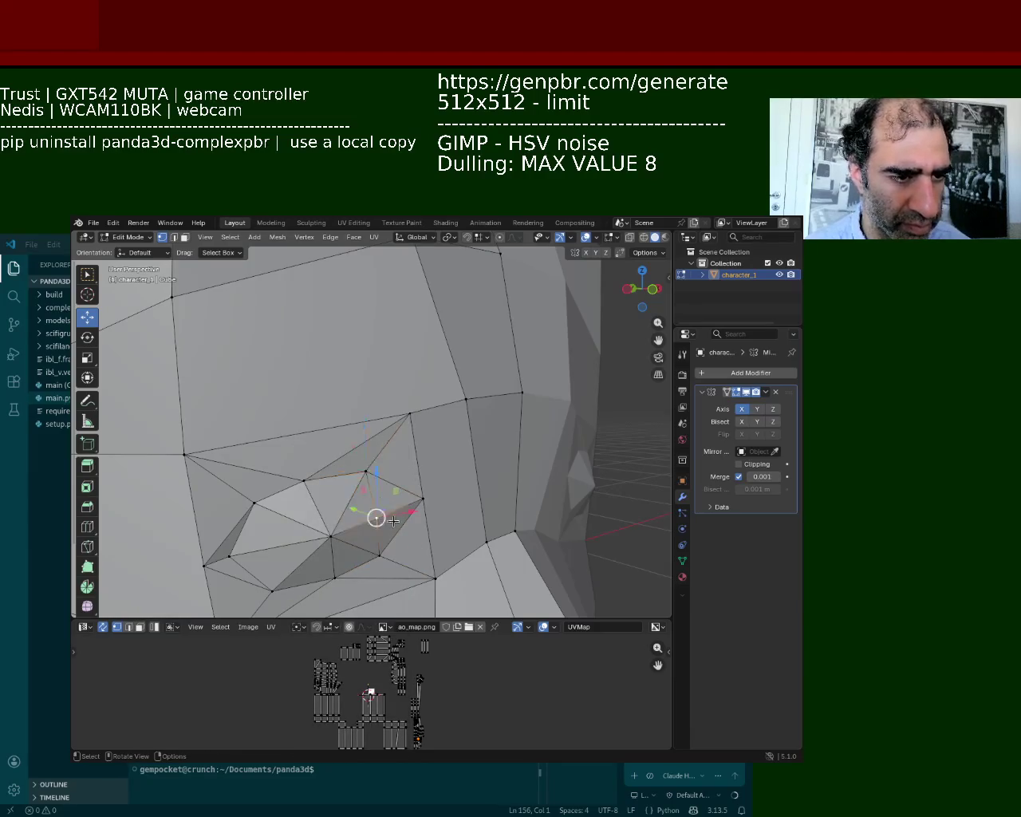
pyautogui.hotkey('shift', 'v')
pyautogui.click(427, 504)
pyautogui.hotkey('shift', 'v')
pyautogui.click(390, 497)
# Step: Push the vertices on the eye's lower edge along the Y axis to recess the socket
pyautogui.moveTo(445, 435); pyautogui.dragTo(449, 475)
pyautogui.click(330, 536)
pyautogui.scroll(5, 448, 534)
pyautogui.scroll(-4, 425, 435)
pyautogui.moveTo(428, 472); pyautogui.dragTo(415, 472)
pyautogui.scroll(4, 415, 472)
pyautogui.moveTo(415, 472)
pyautogui.mouseDown(button='middle')
pyautogui.moveTo(365, 449)
pyautogui.moveTo(395, 363)
pyautogui.moveTo(387, 366)
pyautogui.mouseUp(button='middle')
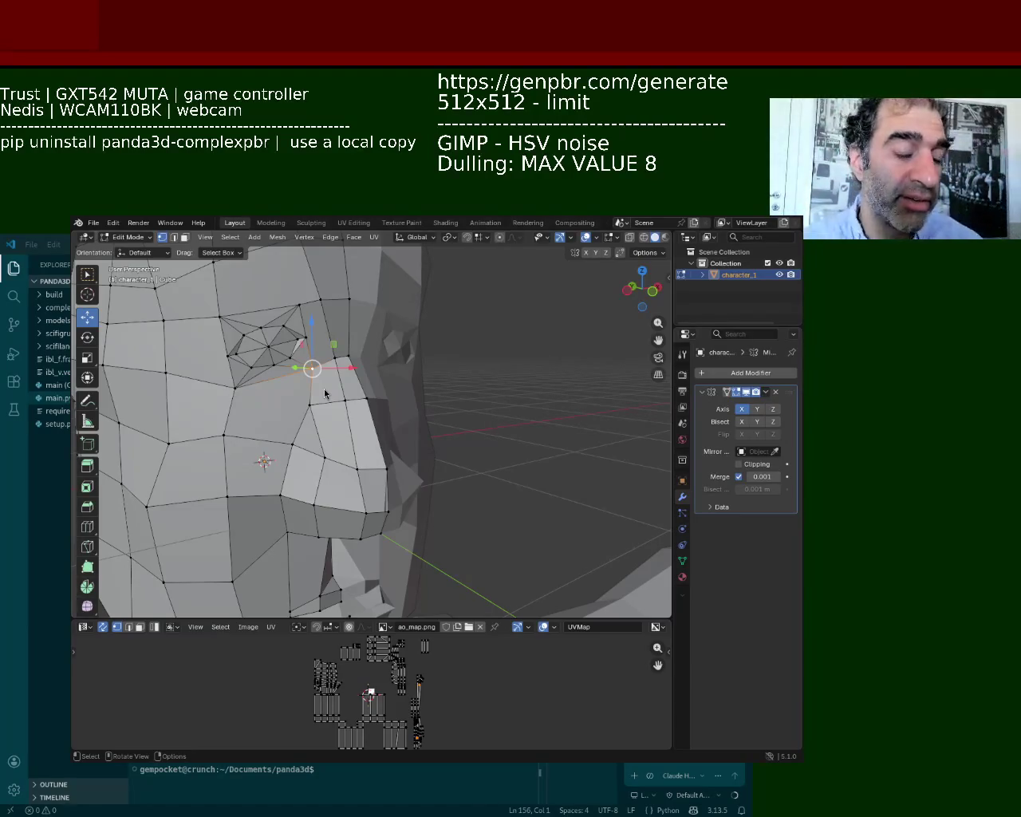
# Step: Move the vertex beside the nose left along X with the gizmo, then nudge it slightly back
pyautogui.moveTo(289, 362)
pyautogui.keyDown('ctrl'); pyautogui.mouseDown(button='middle')
pyautogui.moveTo(416, 415)
pyautogui.moveTo(332, 403)
pyautogui.mouseUp(button='middle'); pyautogui.keyUp('ctrl')
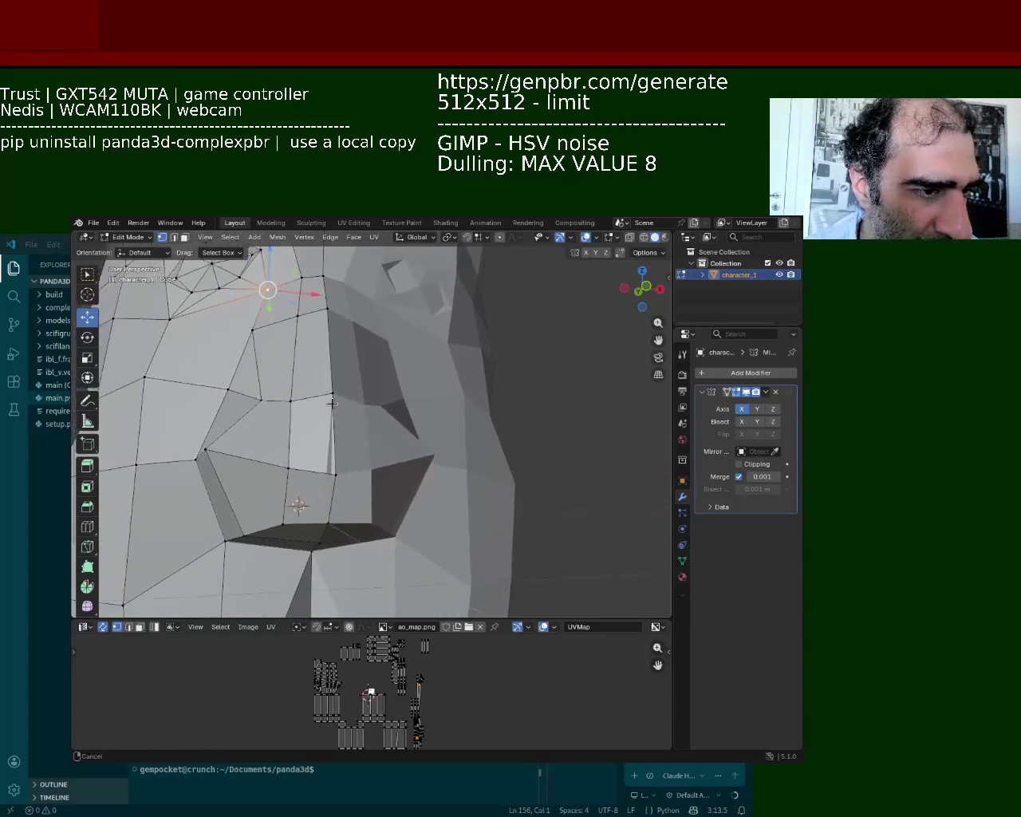
pyautogui.click(319, 476)
pyautogui.moveTo(361, 477); pyautogui.dragTo(352, 484)
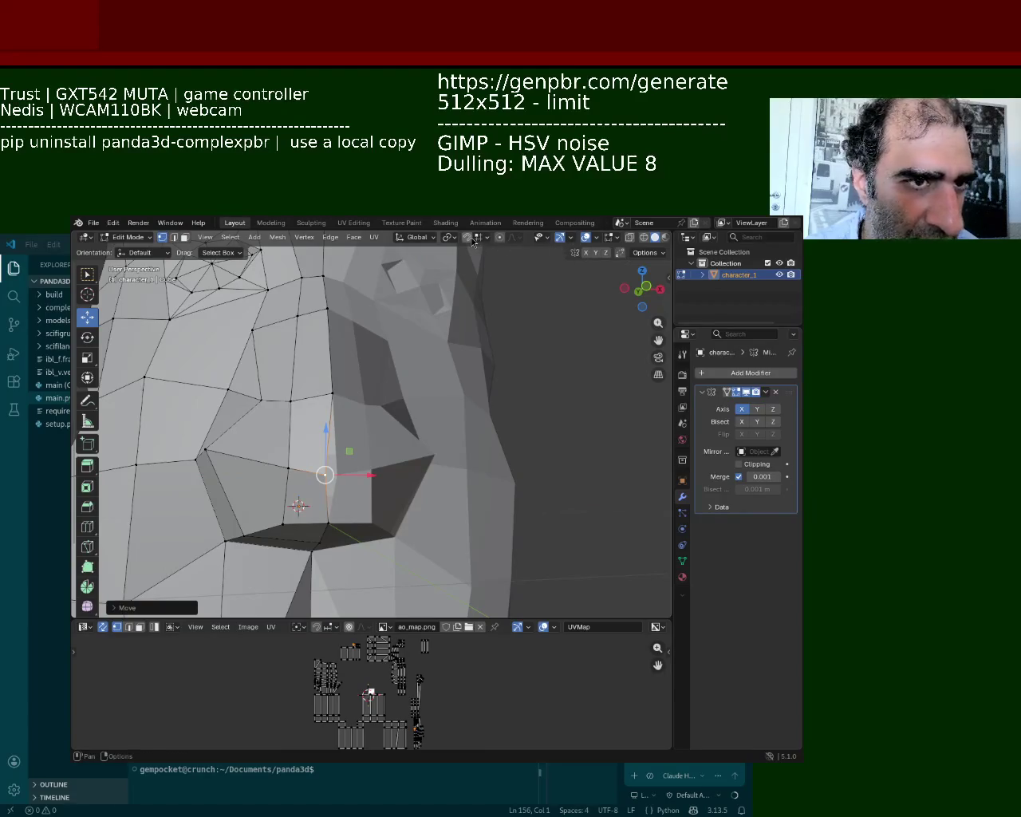
pyautogui.moveTo(356, 476); pyautogui.dragTo(363, 476)
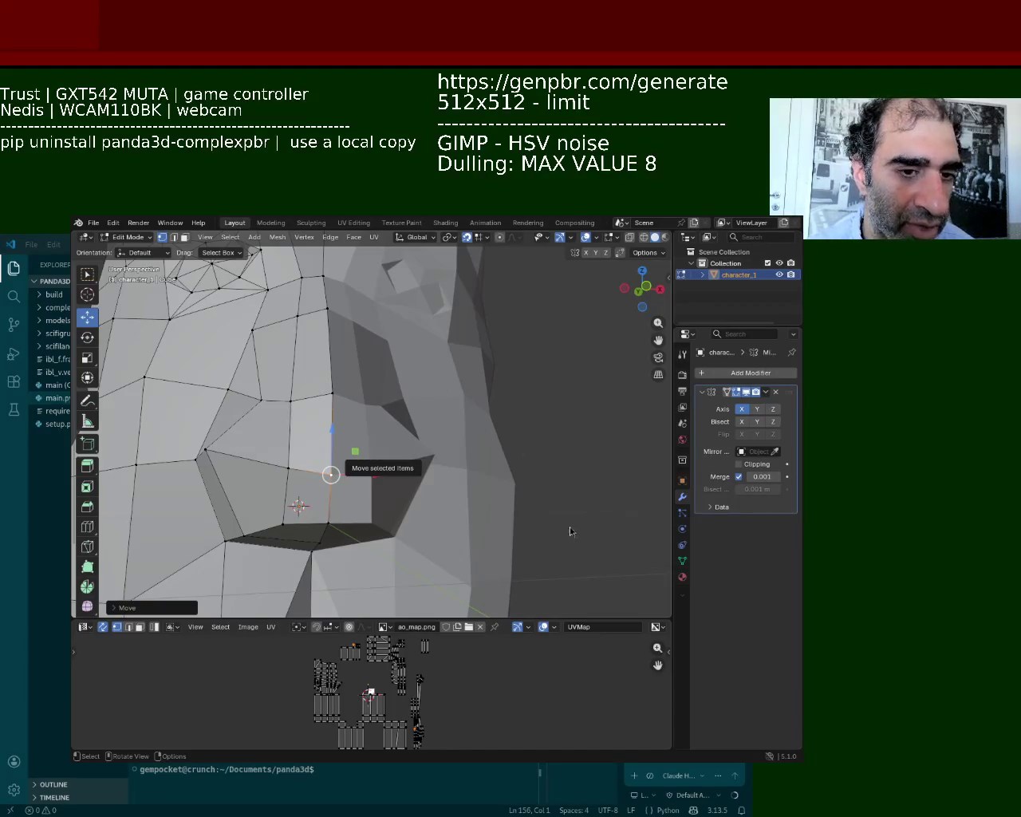
pyautogui.moveTo(568, 525); pyautogui.dragTo(366, 374, button='middle')
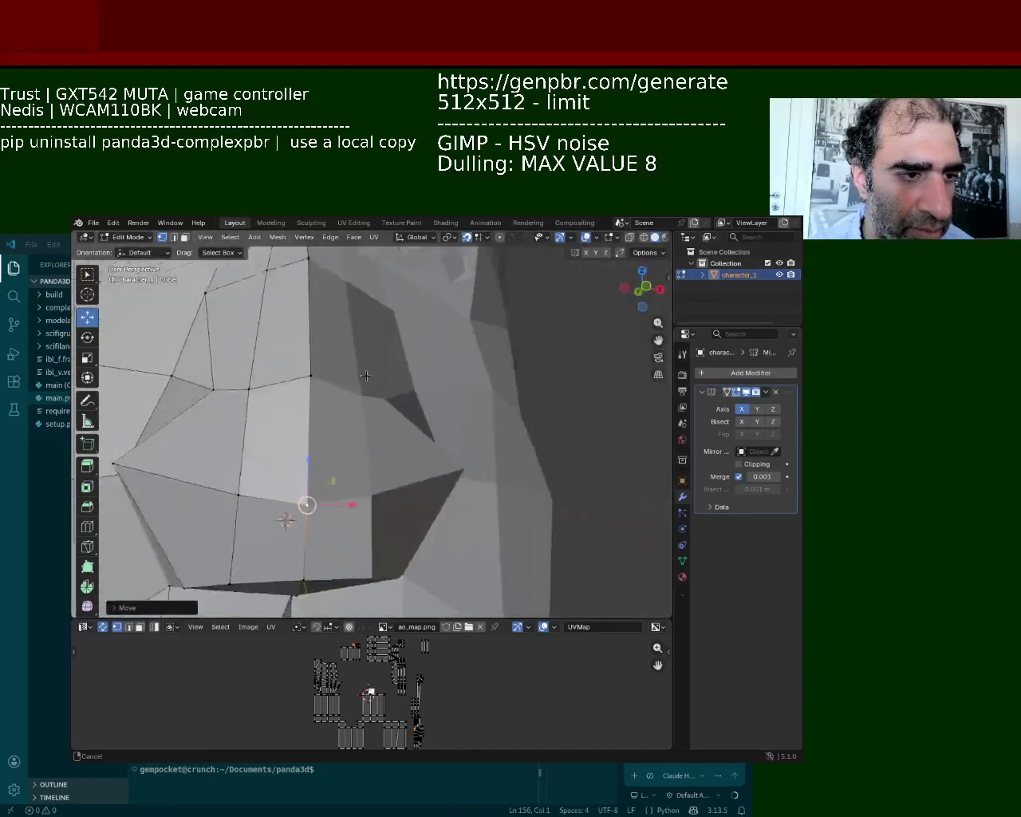
# Step: Undo the unwanted move of the vertex on the side of the nose
pyautogui.click(351, 466)
pyautogui.press('g')
pyautogui.click(333, 455)
pyautogui.hotkey('ctrl', 'z')
# Step: Disable snapping in the header and drag the nose-side vertex slightly upward
pyautogui.click(477, 239)
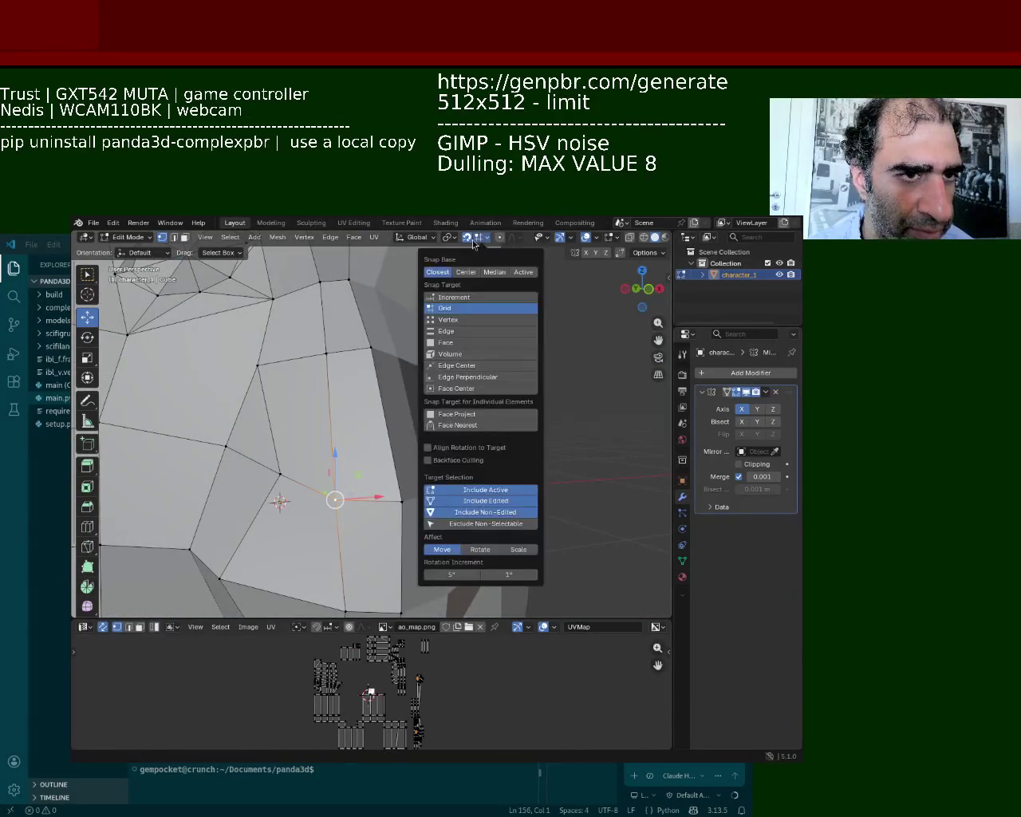
pyautogui.click(477, 237)
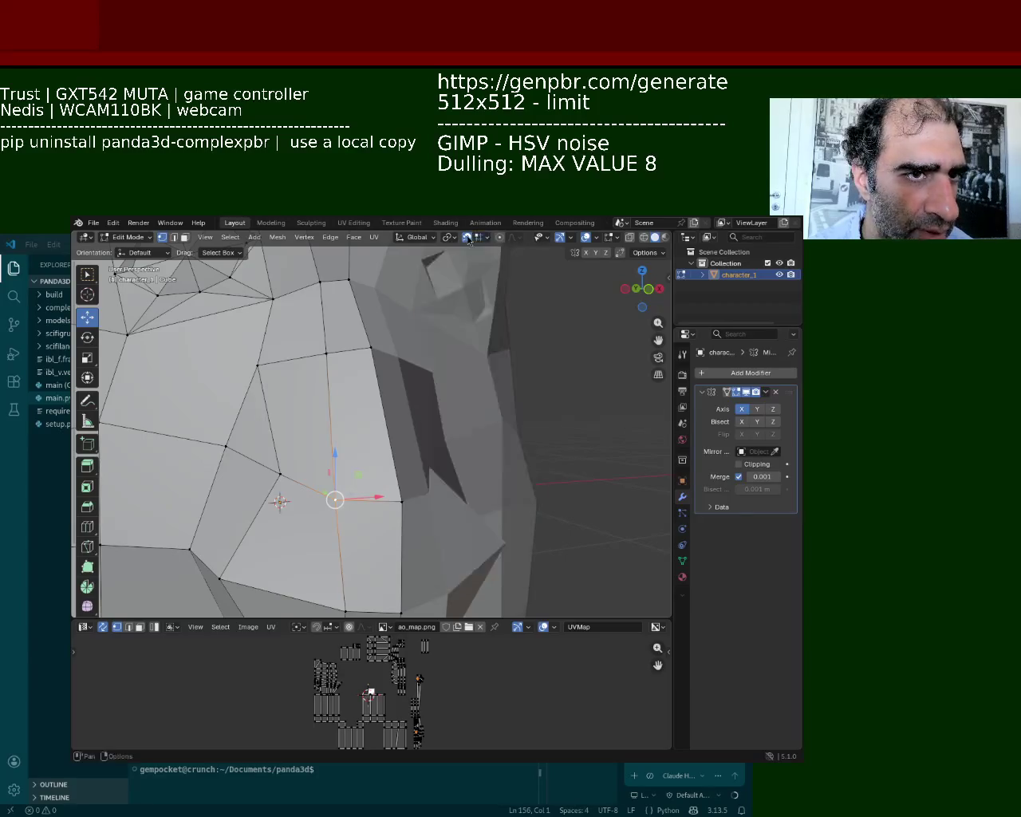
pyautogui.click(467, 237)
pyautogui.moveTo(339, 475); pyautogui.dragTo(333, 424)
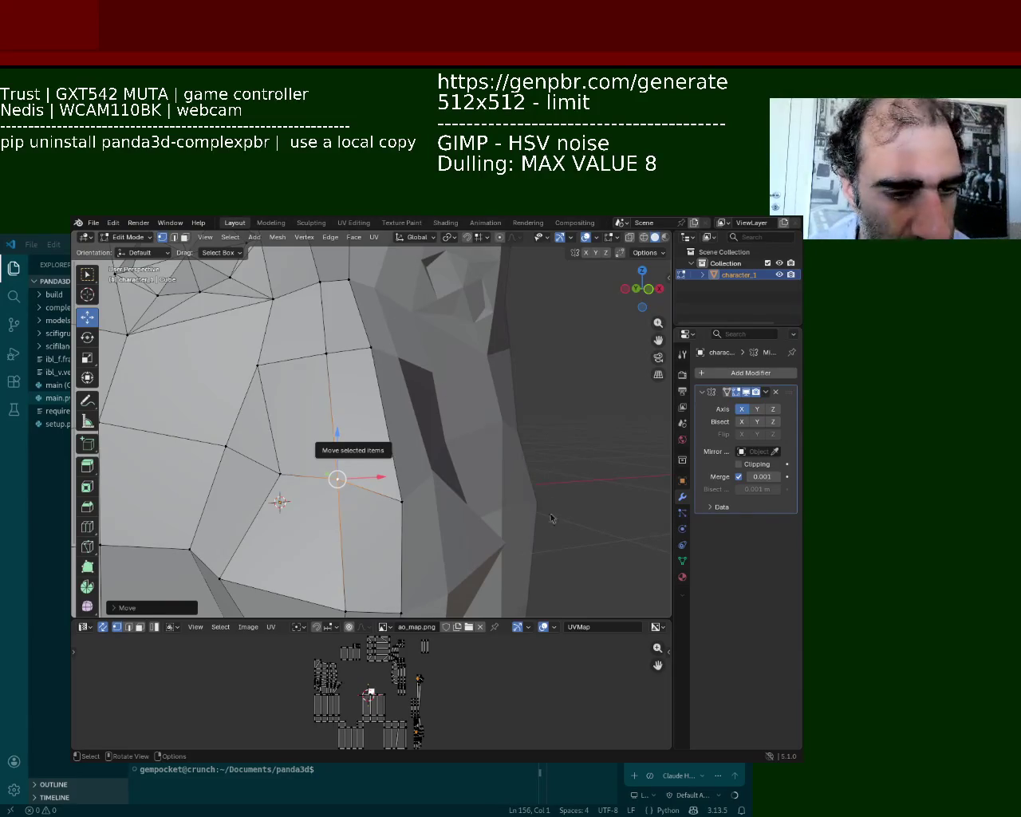
# Step: Move a vertex on the nose's edge slightly along the Z axis
pyautogui.click(402, 501)
pyautogui.moveTo(401, 452); pyautogui.dragTo(399, 459)
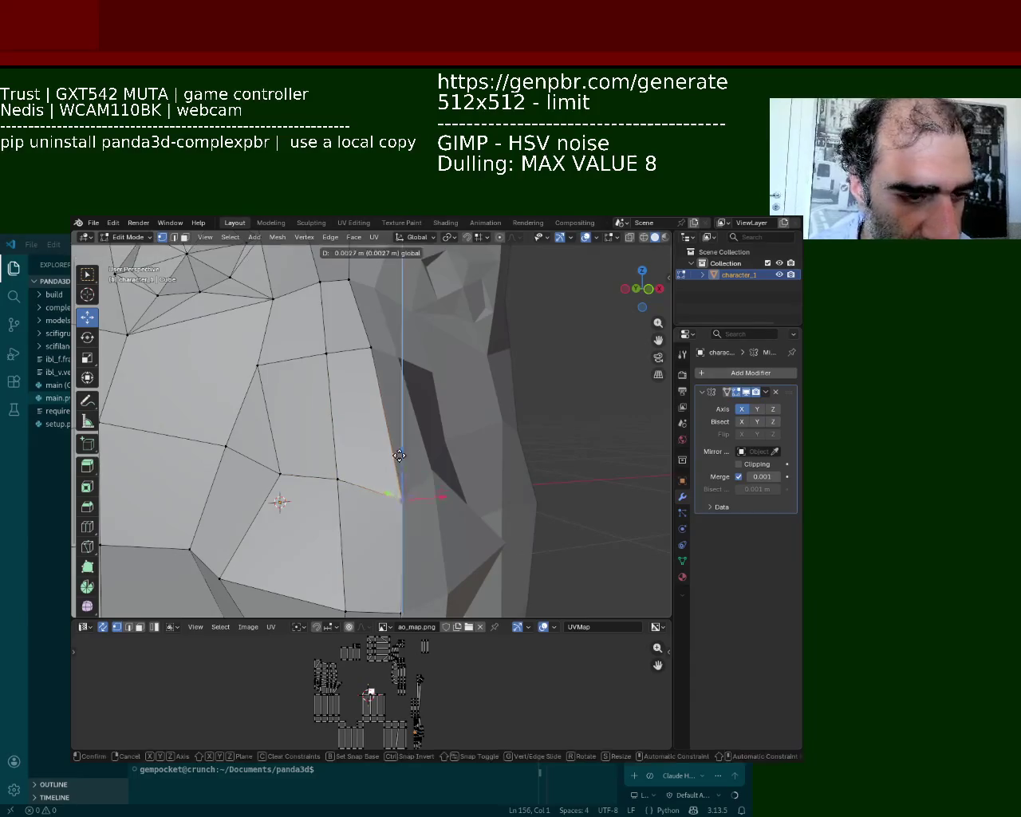
pyautogui.click(399, 458)
pyautogui.moveTo(399, 458)
pyautogui.mouseDown(button='middle')
pyautogui.moveTo(452, 395)
pyautogui.moveTo(319, 391)
pyautogui.mouseUp(button='middle')
# Step: Shift two vertices on the nose bridge along the X axis
pyautogui.click(317, 385)
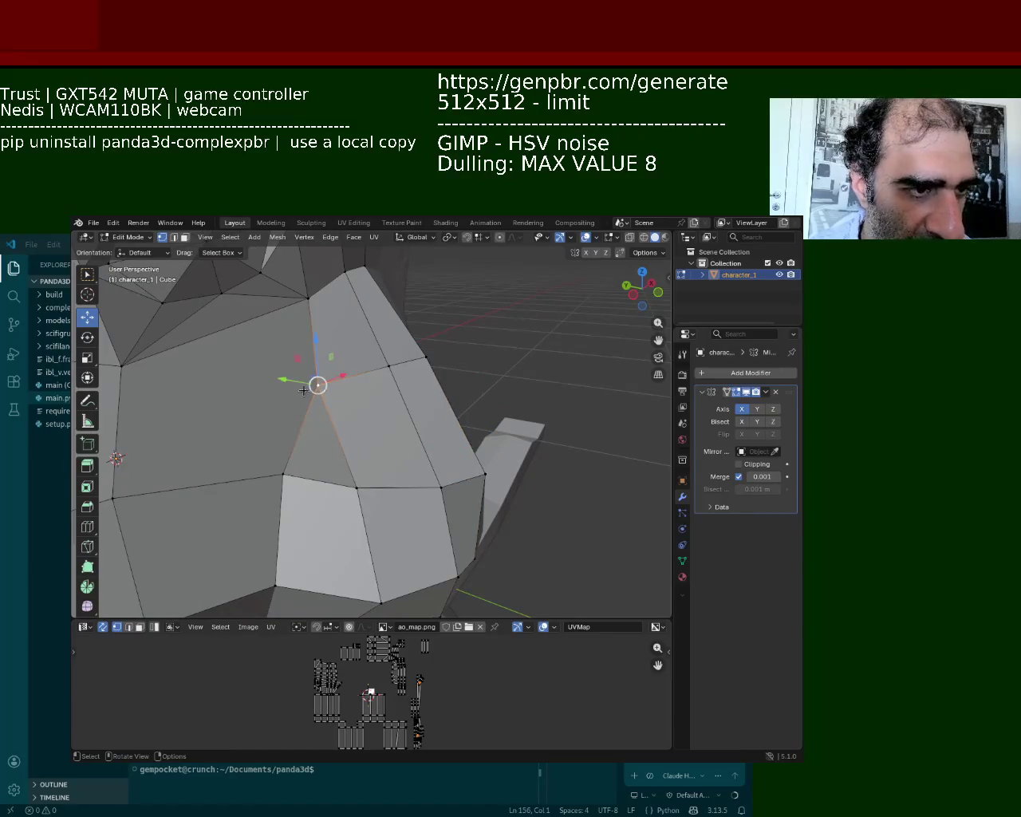
pyautogui.press('g')
pyautogui.press('x')
pyautogui.click(323, 376)
pyautogui.click(389, 365)
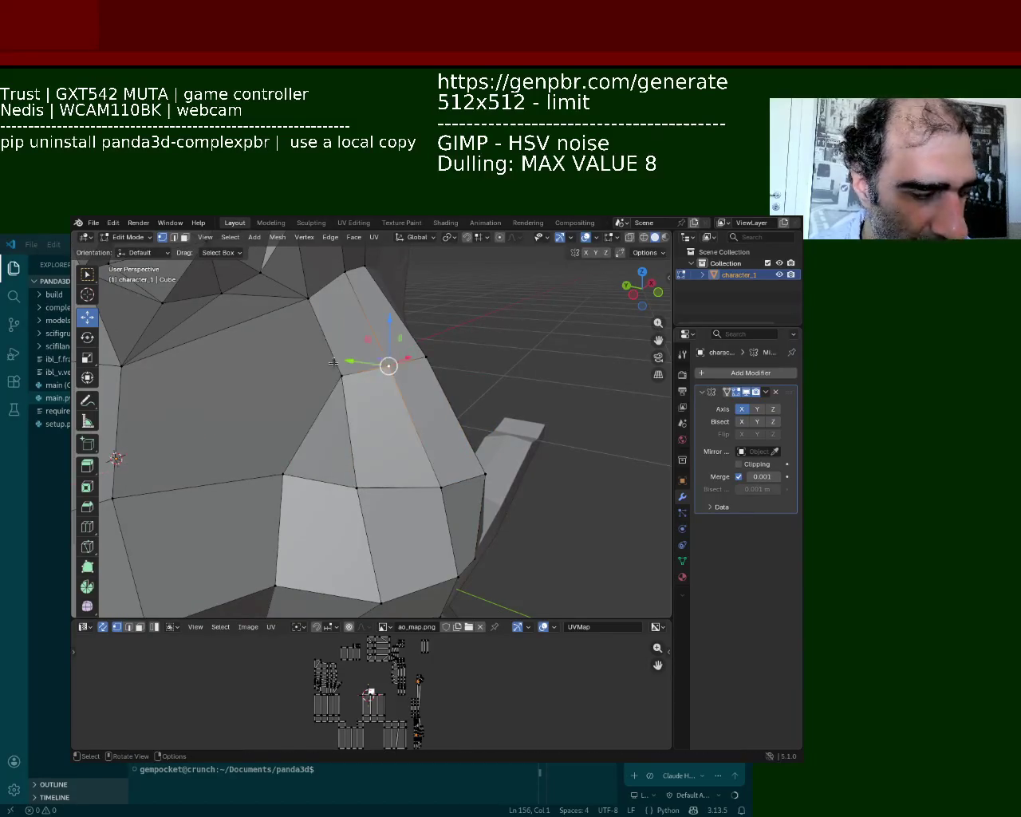
pyautogui.press('g')
pyautogui.press('x')
pyautogui.click(355, 371)
# Step: Reposition a nose vertex along the Y axis and then along Z
pyautogui.moveTo(355, 371)
pyautogui.mouseDown(button='middle')
pyautogui.moveTo(322, 372)
pyautogui.moveTo(408, 461)
pyautogui.mouseUp(button='middle')
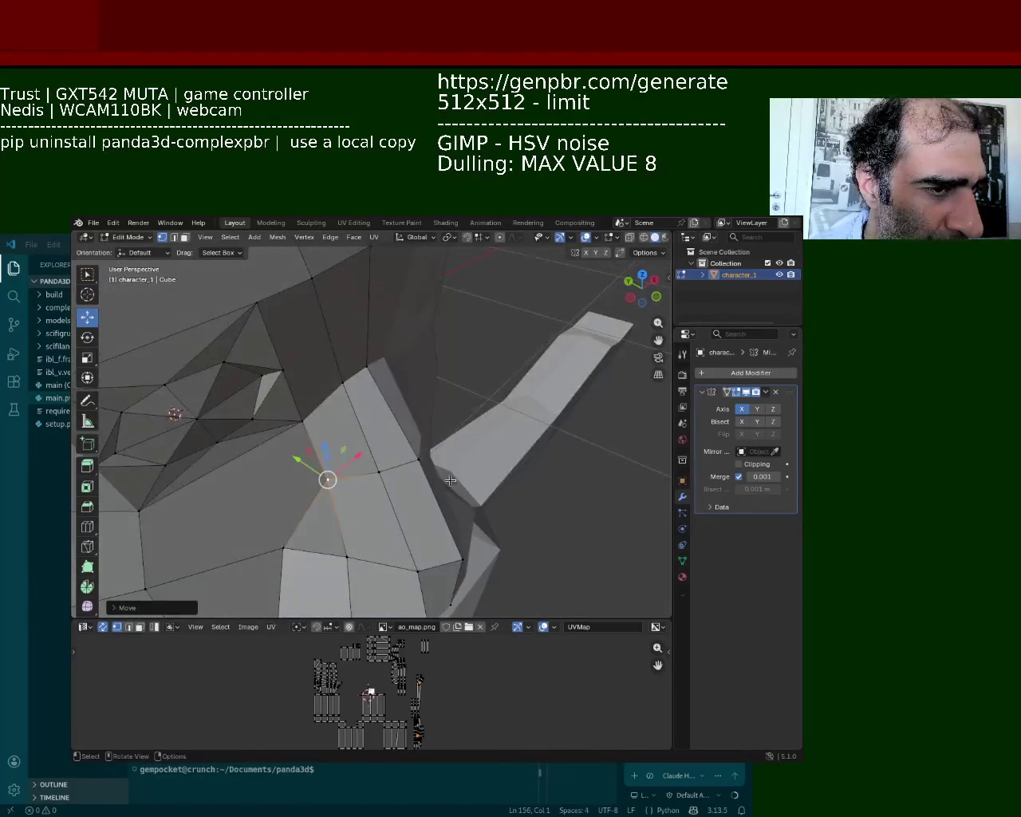
pyautogui.press('g')
pyautogui.press('y')
pyautogui.click(390, 437)
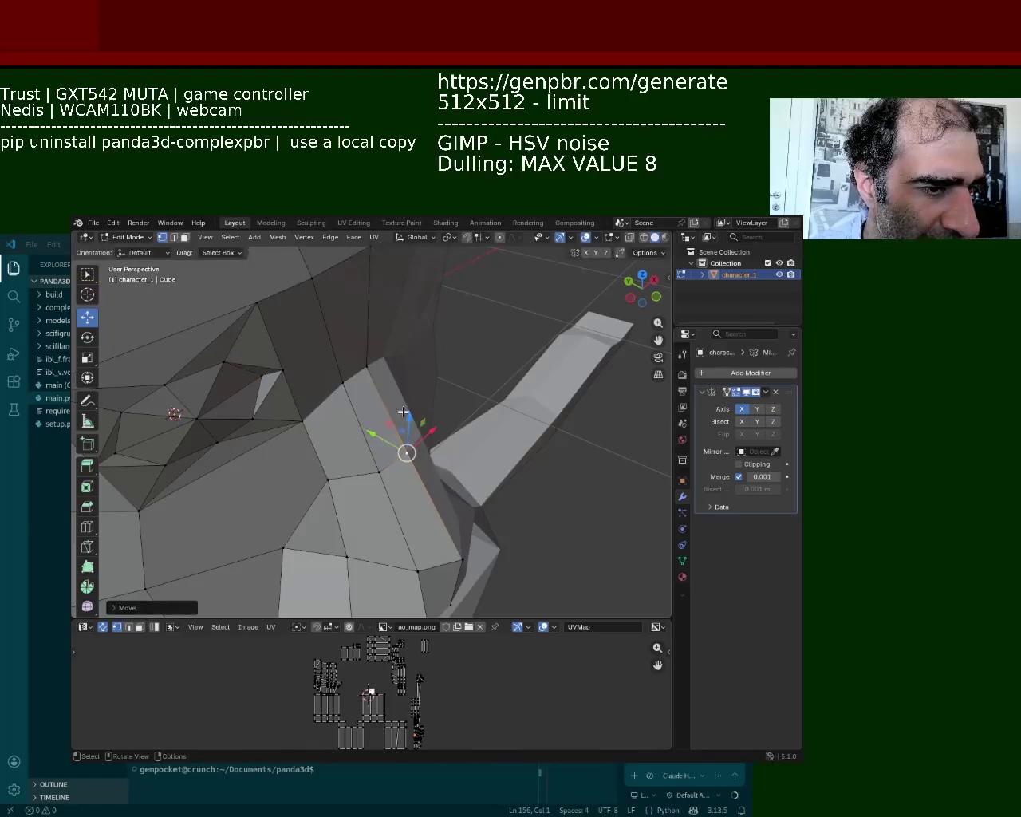
pyautogui.press('g')
pyautogui.press('z')
pyautogui.click(405, 435)
# Step: Move the nose-tip vertex along Y and raise it along Z
pyautogui.moveTo(333, 427); pyautogui.dragTo(399, 409, button='middle')
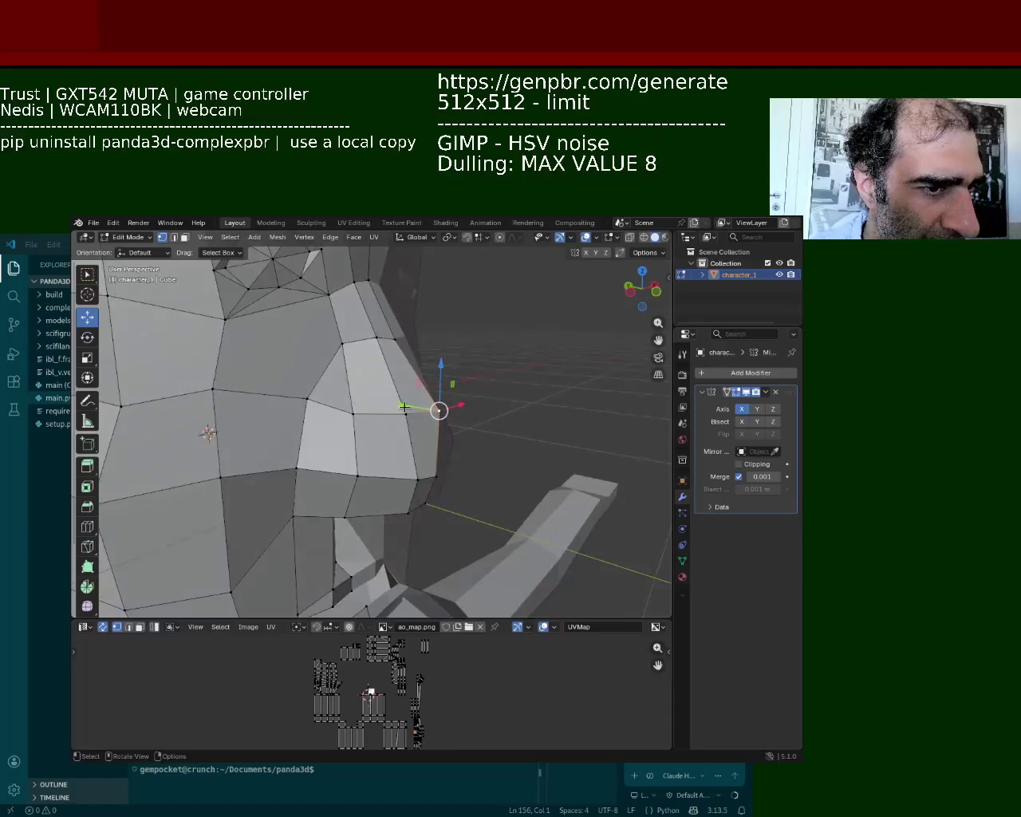
pyautogui.press('g')
pyautogui.press('y')
pyautogui.click(388, 404)
pyautogui.press('g')
pyautogui.press('z')
pyautogui.click(428, 368)
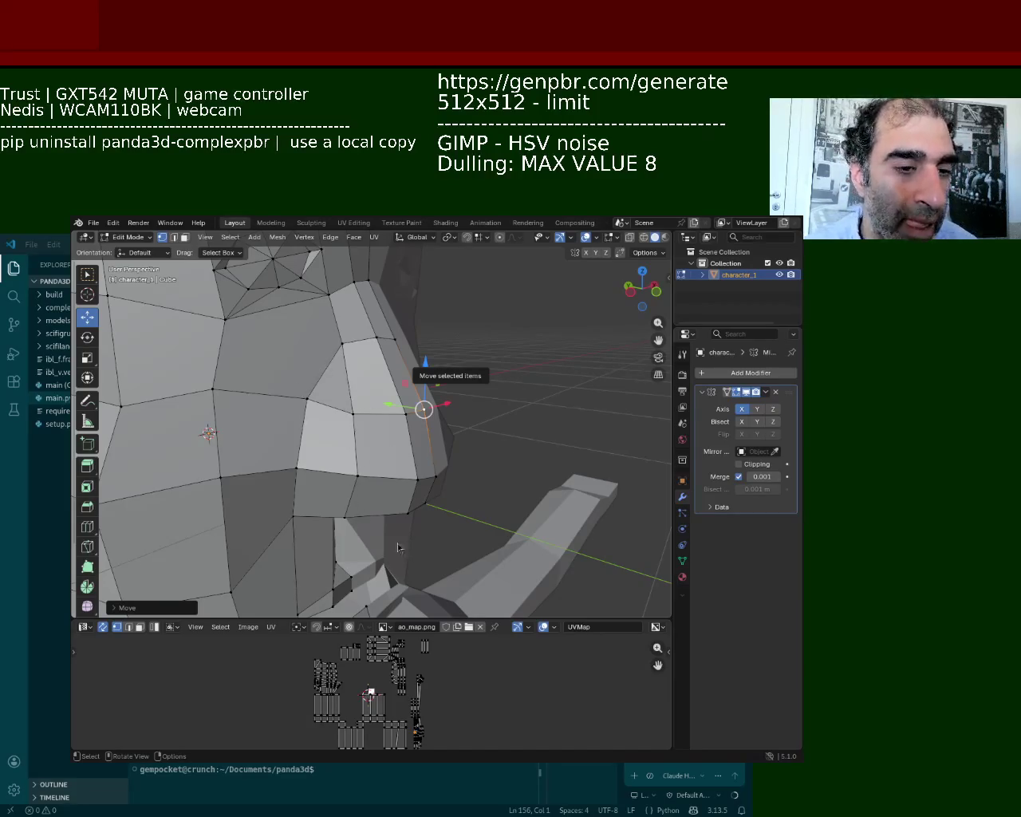
# Step: Select the top vertex of the nose ridge and lower it slightly along Z
pyautogui.scroll(3, 548, 572)
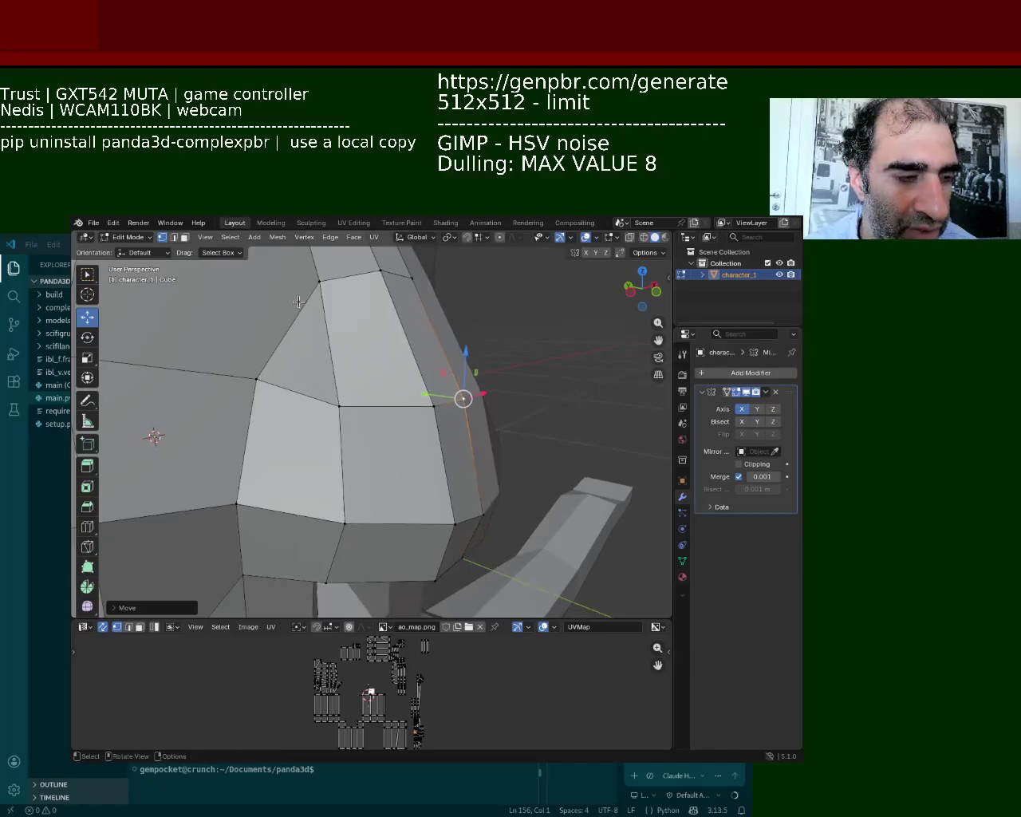
pyautogui.click(318, 283)
pyautogui.hotkey('ctrl', 'z')
pyautogui.hotkey('ctrl', 'shift', 'z')
pyautogui.hotkey('ctrl', 'z')
pyautogui.click(319, 281)
pyautogui.moveTo(318, 252)
pyautogui.mouseDown()
pyautogui.moveTo(322, 299)
pyautogui.moveTo(319, 257)
pyautogui.mouseUp()
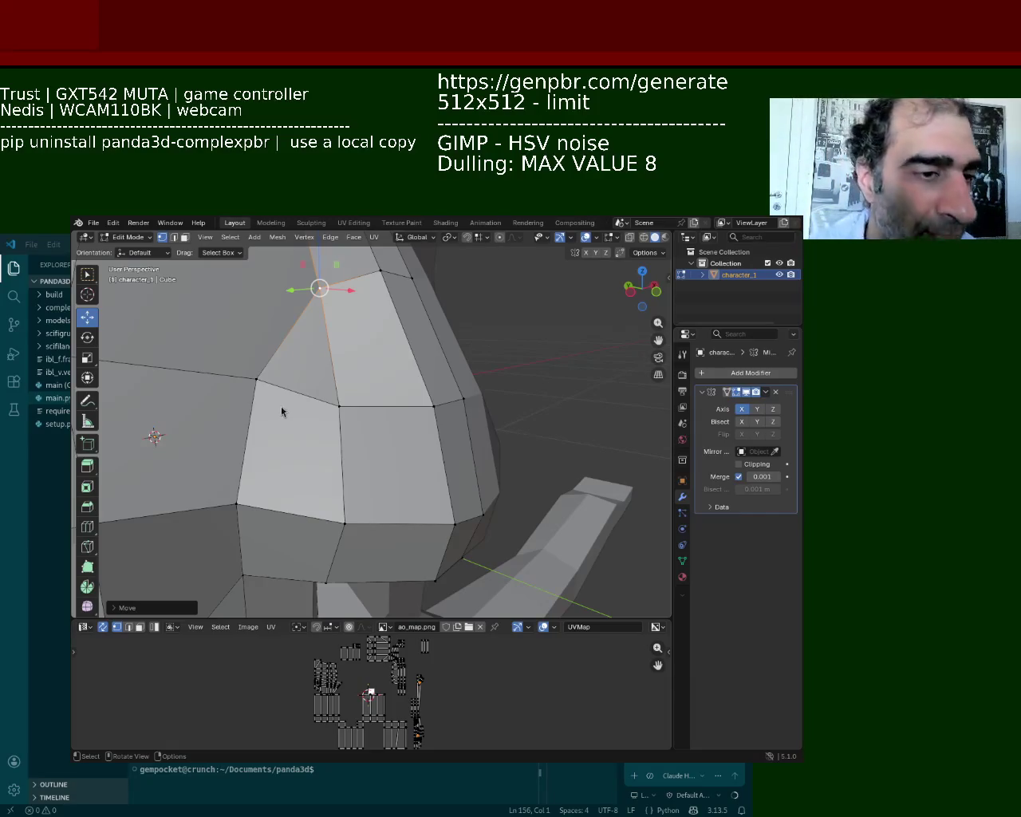
# Step: Move the first vertex on the side of the nose sideways along X
pyautogui.moveTo(386, 412)
pyautogui.keyDown('ctrl'); pyautogui.mouseDown(button='middle')
pyautogui.moveTo(416, 459)
pyautogui.moveTo(412, 366)
pyautogui.moveTo(354, 361)
pyautogui.moveTo(319, 375)
pyautogui.mouseUp(button='middle'); pyautogui.keyUp('ctrl')
pyautogui.scroll(3, 319, 375)
pyautogui.press('g')
pyautogui.press('x')
pyautogui.press('Escape')
pyautogui.click(225, 360)
pyautogui.press('g')
pyautogui.press('x')
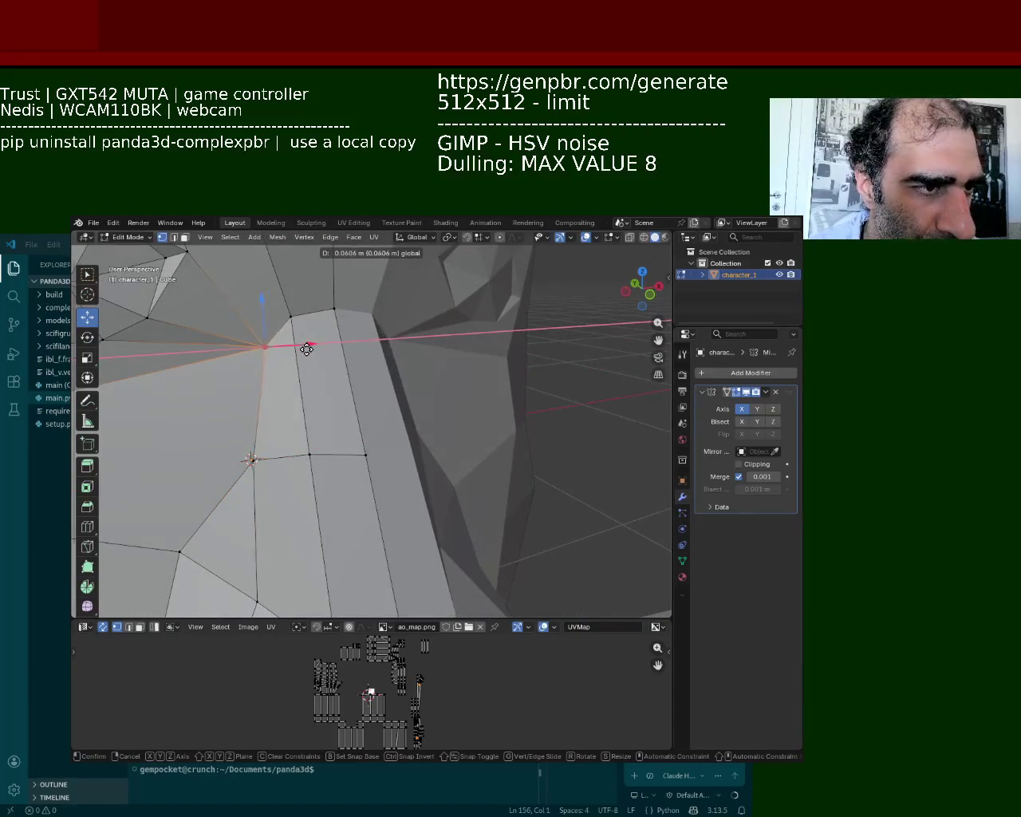
pyautogui.click(290, 320)
# Step: Shift the next nose-side vertex along X, then clear the selection
pyautogui.click(290, 320)
pyautogui.press('g')
pyautogui.press('x')
pyautogui.click(309, 316)
pyautogui.click(319, 483)
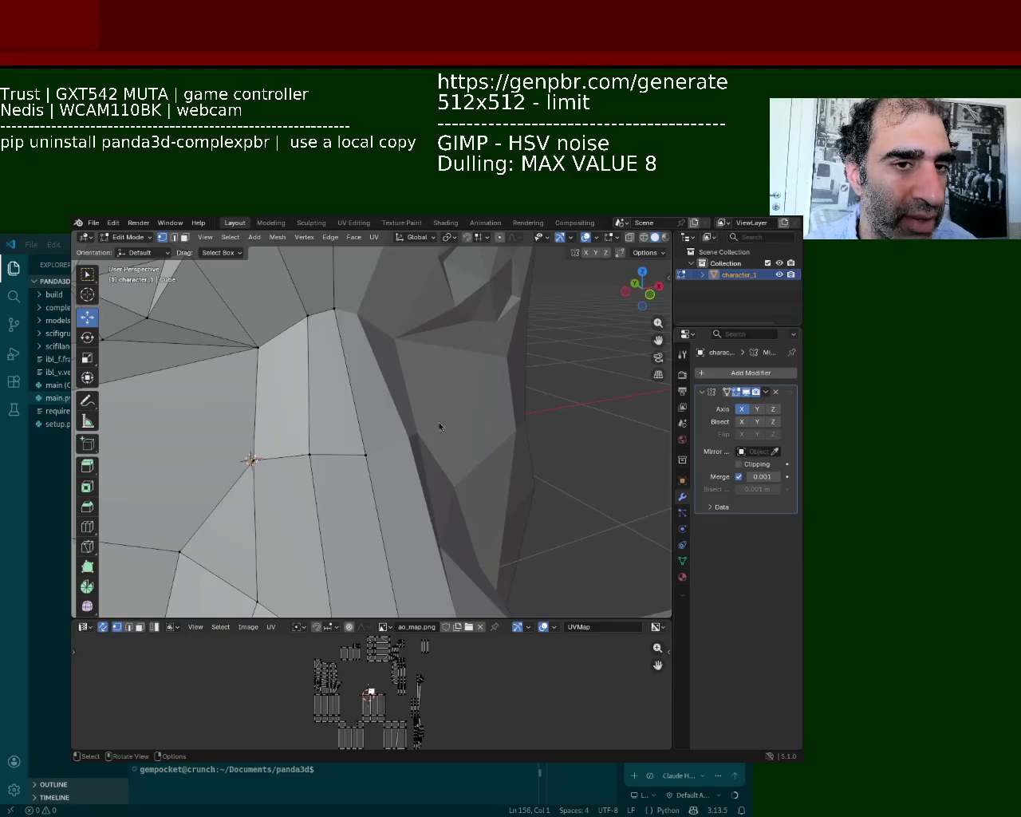
# Step: Nudge an edge on the side of the nose slightly down along Z with the gizmo
pyautogui.moveTo(557, 551)
pyautogui.mouseDown(button='middle')
pyautogui.moveTo(351, 435)
pyautogui.moveTo(423, 452)
pyautogui.mouseUp(button='middle')
pyautogui.click(430, 453)
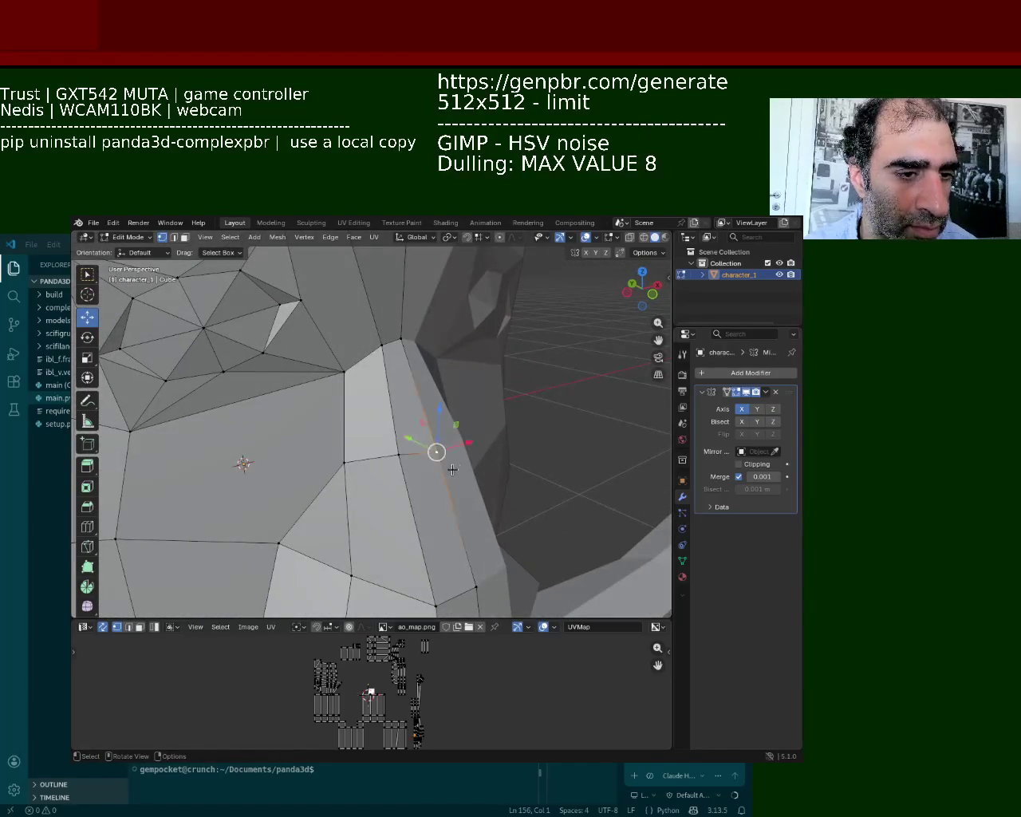
pyautogui.moveTo(438, 415)
pyautogui.mouseDown()
pyautogui.moveTo(532, 367)
pyautogui.moveTo(527, 402)
pyautogui.mouseUp()
pyautogui.moveTo(526, 401)
pyautogui.mouseDown(button='middle')
pyautogui.moveTo(510, 304)
pyautogui.moveTo(513, 358)
pyautogui.moveTo(444, 353)
pyautogui.moveTo(372, 412)
pyautogui.moveTo(389, 443)
pyautogui.moveTo(435, 408)
pyautogui.mouseUp(button='middle')
pyautogui.click(431, 410)
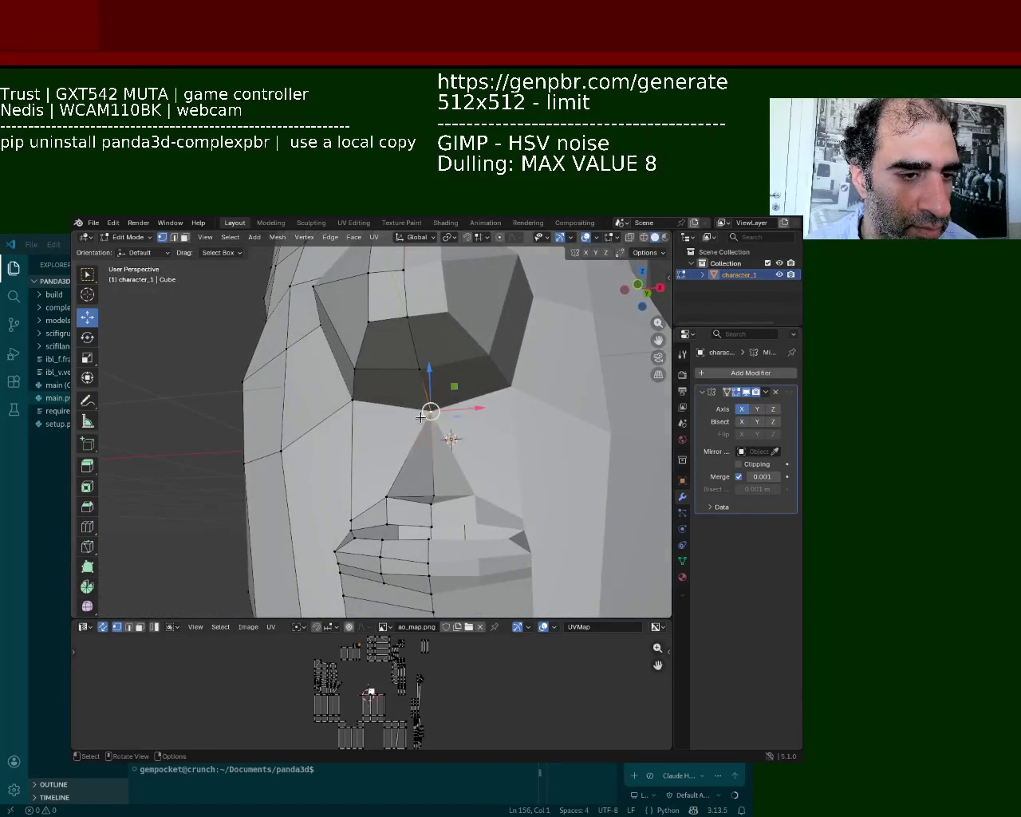
# Step: Raise the centre vertex of the nose base
pyautogui.press('g')
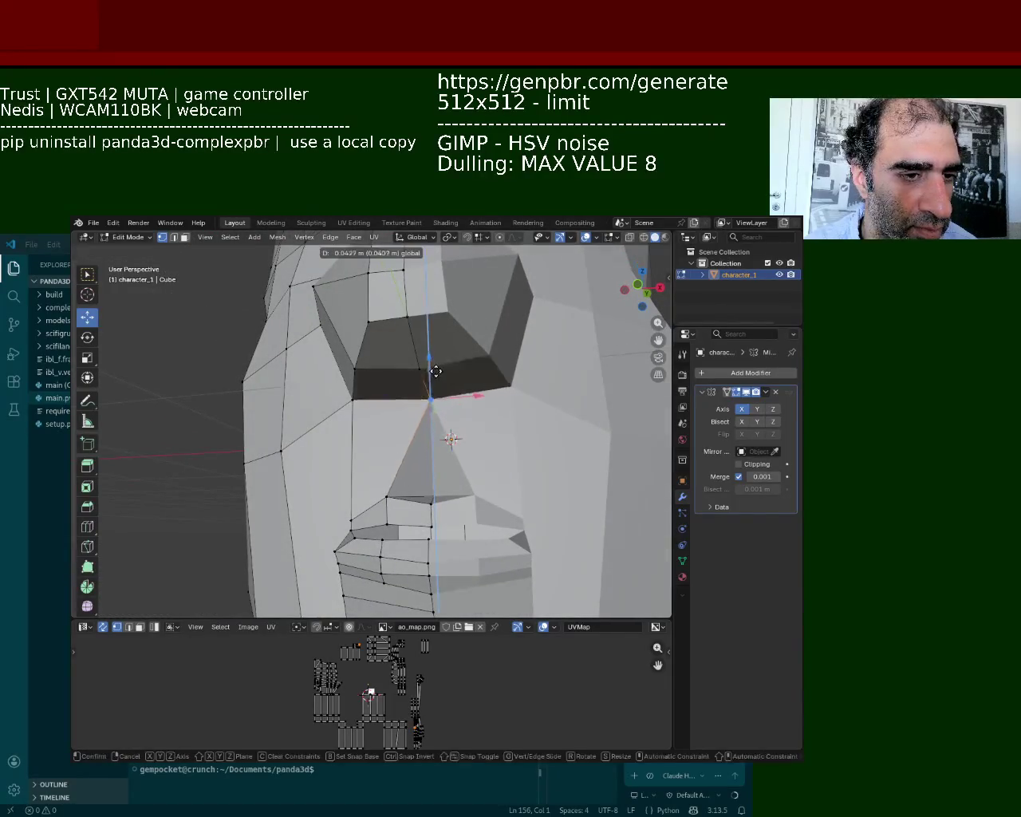
pyautogui.click(435, 369)
pyautogui.moveTo(436, 369); pyautogui.dragTo(471, 391, button='middle')
# Step: Select the four corners of the nose's underside face and move it
pyautogui.click(476, 357)
pyautogui.keyDown('shift'); pyautogui.click(432, 425); pyautogui.keyUp('shift')
pyautogui.keyDown('shift'); pyautogui.click(512, 425); pyautogui.keyUp('shift')
pyautogui.keyDown('shift'); pyautogui.click(516, 354); pyautogui.keyUp('shift')
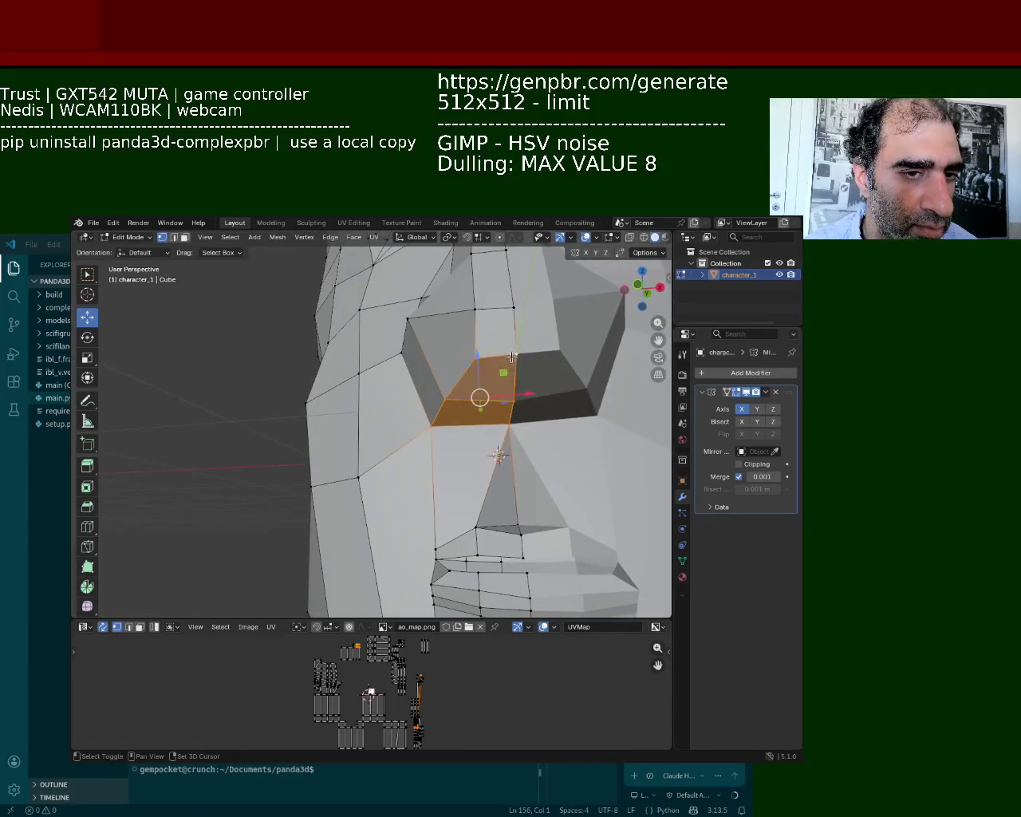
pyautogui.press('g')
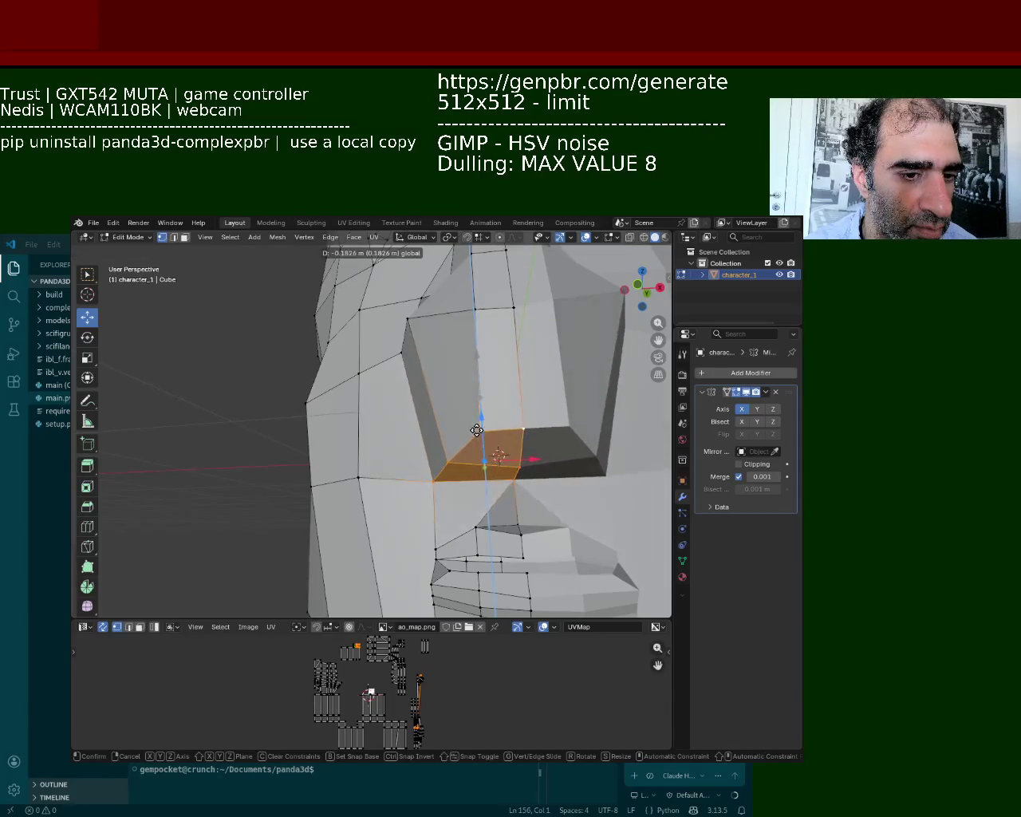
pyautogui.click(477, 426)
# Step: Select the cheek face beside the nose and move it down
pyautogui.moveTo(476, 425)
pyautogui.mouseDown(button='middle')
pyautogui.moveTo(438, 344)
pyautogui.moveTo(436, 381)
pyautogui.mouseUp(button='middle')
pyautogui.click(435, 380)
pyautogui.keyDown('shift'); pyautogui.click(486, 392); pyautogui.keyUp('shift')
pyautogui.keyDown('shift'); pyautogui.click(497, 334); pyautogui.keyUp('shift')
pyautogui.keyDown('shift'); pyautogui.click(456, 318); pyautogui.keyUp('shift')
pyautogui.press('g')
pyautogui.click(455, 361)
# Step: Lower the narrow cheek face beside the nose along the Z axis
pyautogui.click(562, 332)
pyautogui.click(566, 371)
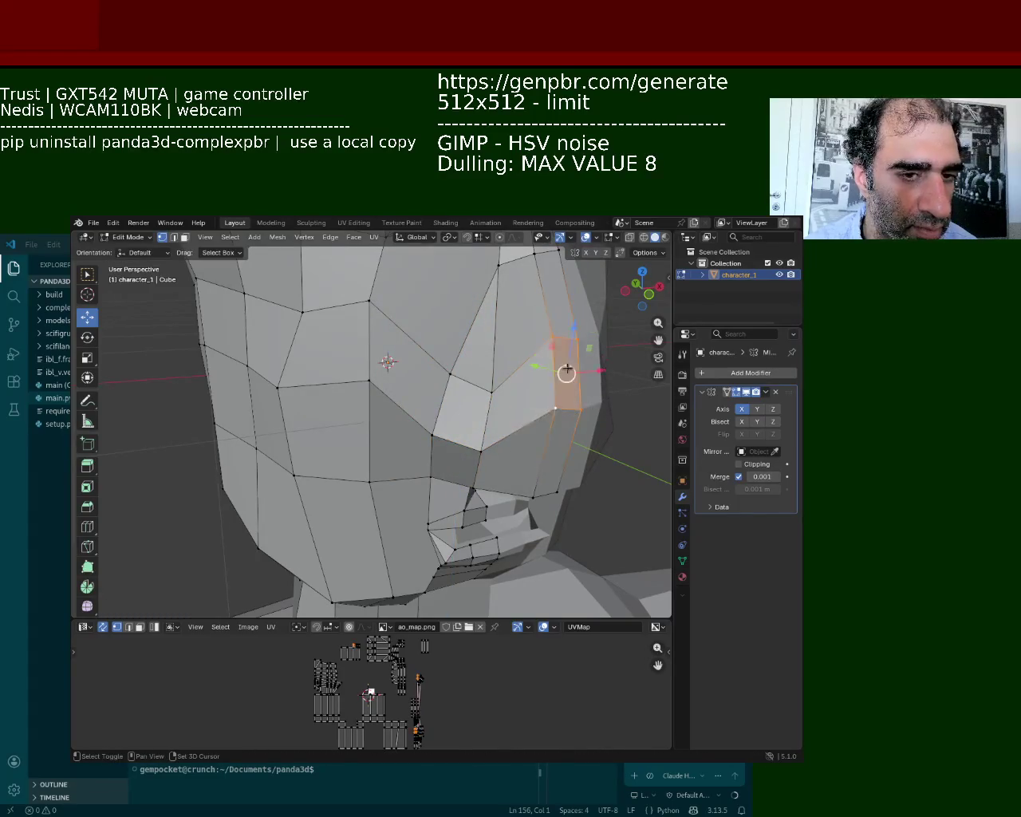
pyautogui.press('g')
pyautogui.press('z')
pyautogui.click(576, 397)
pyautogui.moveTo(576, 397)
pyautogui.mouseDown(button='middle')
pyautogui.moveTo(417, 408)
pyautogui.moveTo(423, 391)
pyautogui.mouseUp(button='middle')
pyautogui.scroll(3, 417, 408)
pyautogui.scroll(-3, 417, 408)
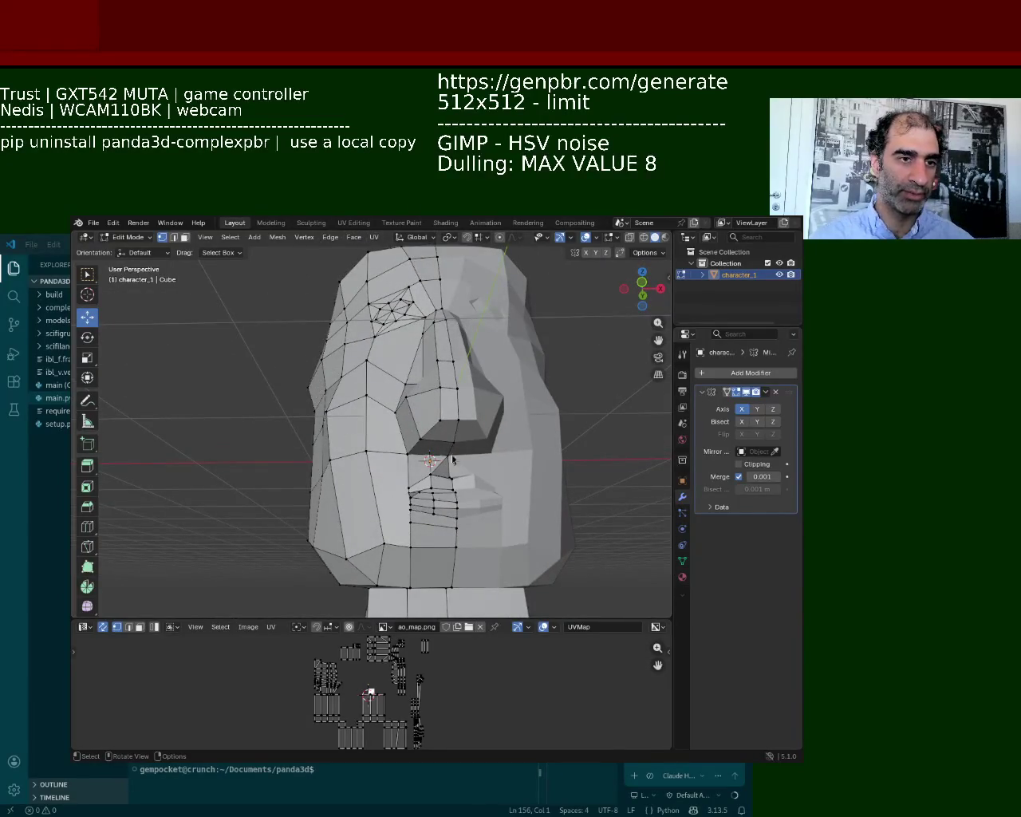
# Step: Zoom in and slide a nostril vertex sideways along X
pyautogui.scroll(5, 433, 475)
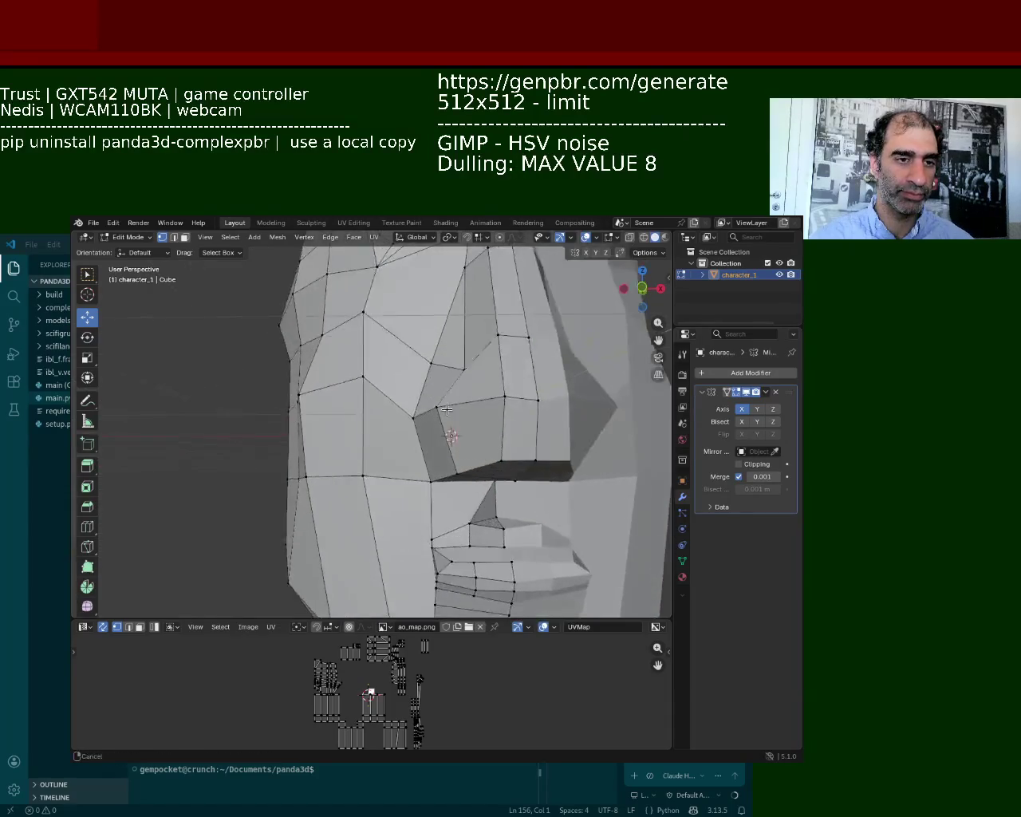
pyautogui.click(463, 457)
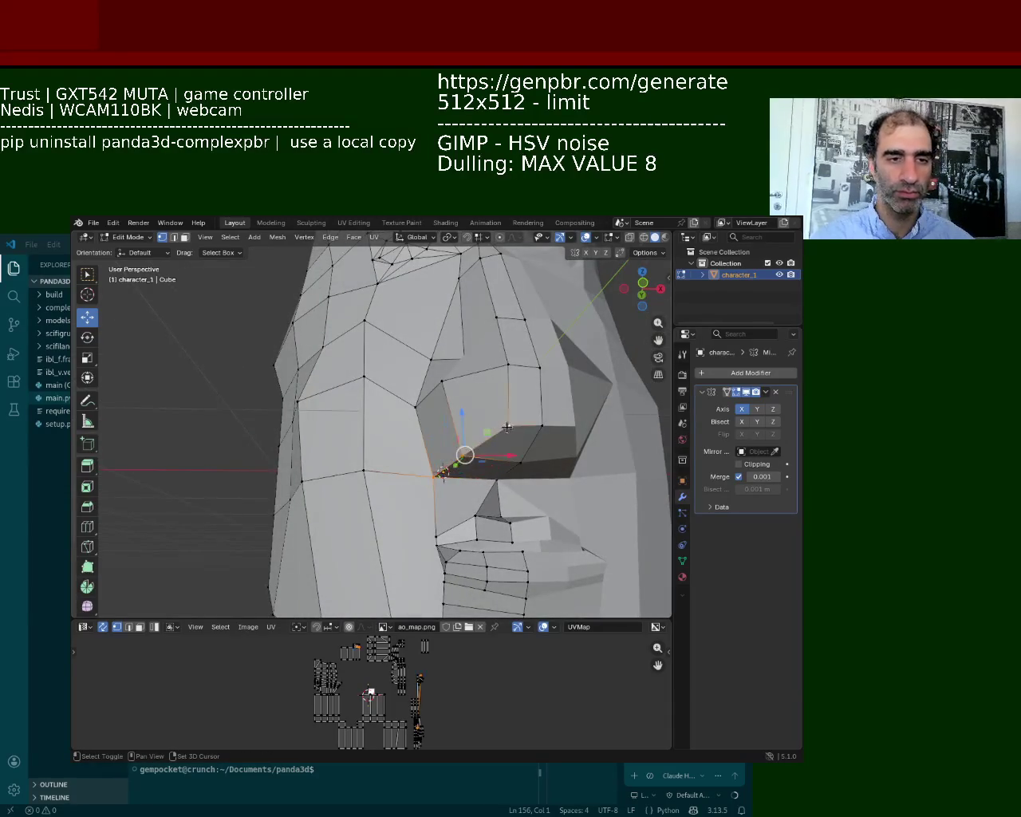
pyautogui.moveTo(514, 456); pyautogui.dragTo(547, 456)
pyautogui.click(482, 455)
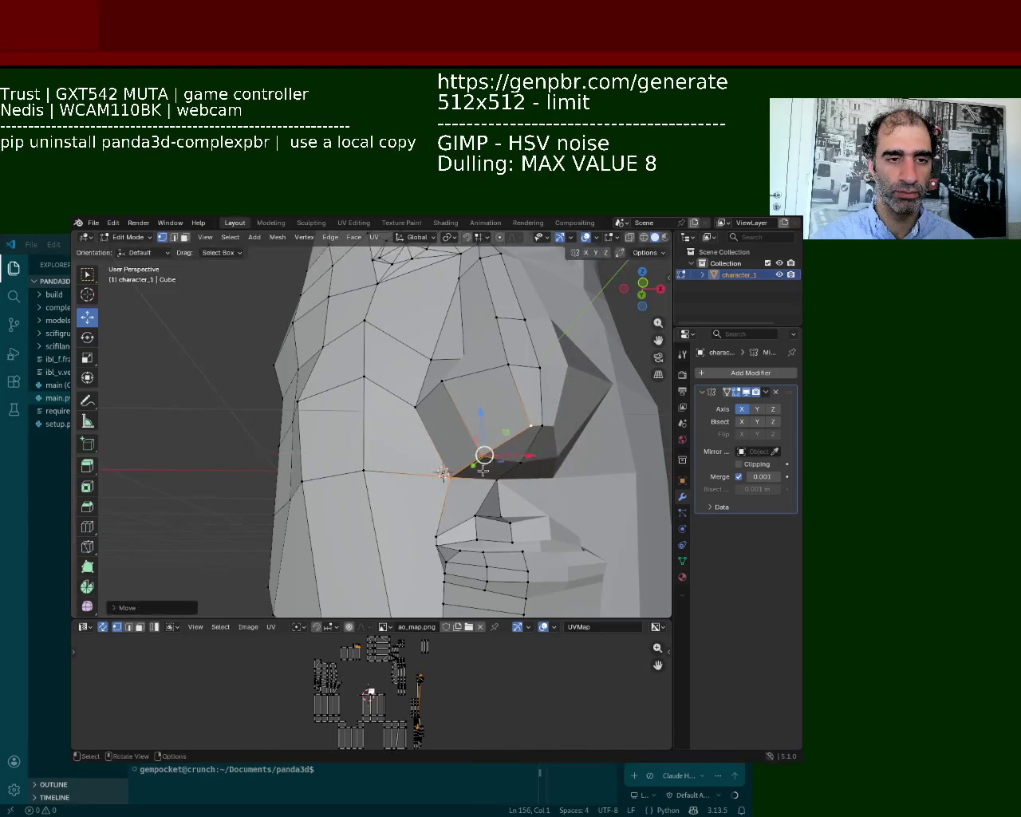
pyautogui.moveTo(515, 457); pyautogui.dragTo(504, 459)
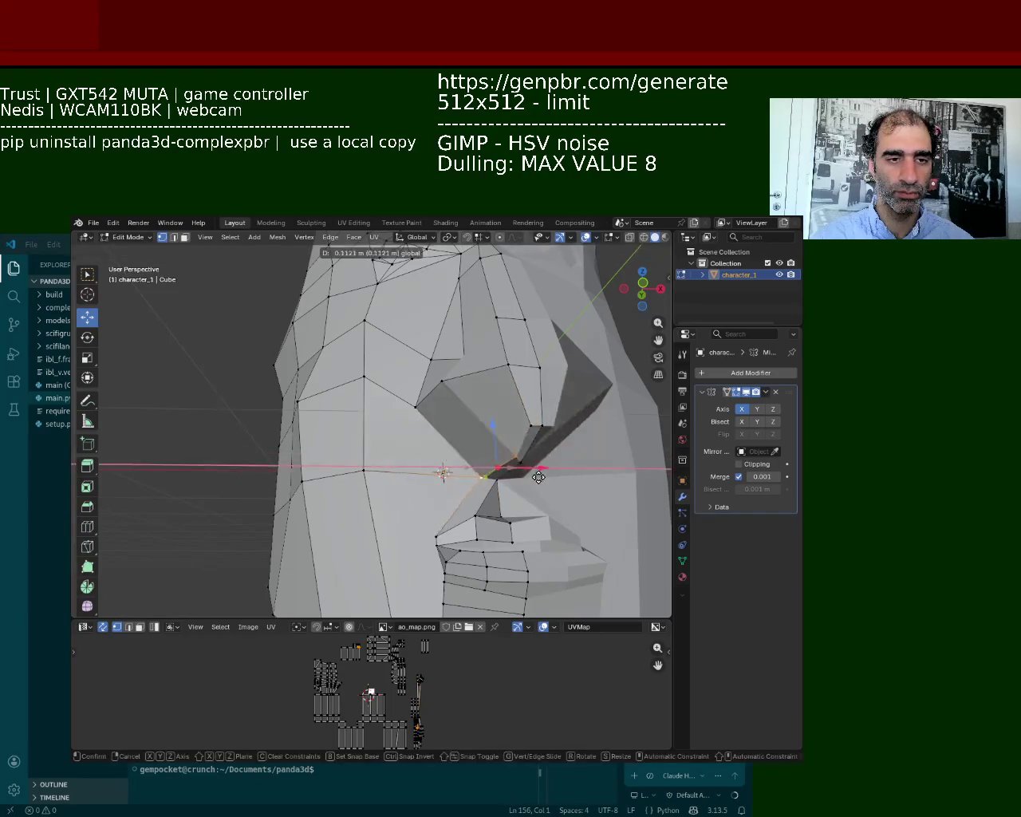
# Step: Shift the vertex above the nostril along X and push the nose's outer-edge vertex outward
pyautogui.click(429, 394)
pyautogui.moveTo(475, 395)
pyautogui.mouseDown()
pyautogui.moveTo(513, 406)
pyautogui.moveTo(515, 366)
pyautogui.moveTo(495, 367)
pyautogui.mouseUp()
pyautogui.click(463, 358)
pyautogui.click(430, 360)
pyautogui.click(520, 461)
pyautogui.click(531, 425)
pyautogui.moveTo(558, 424); pyautogui.dragTo(570, 426)
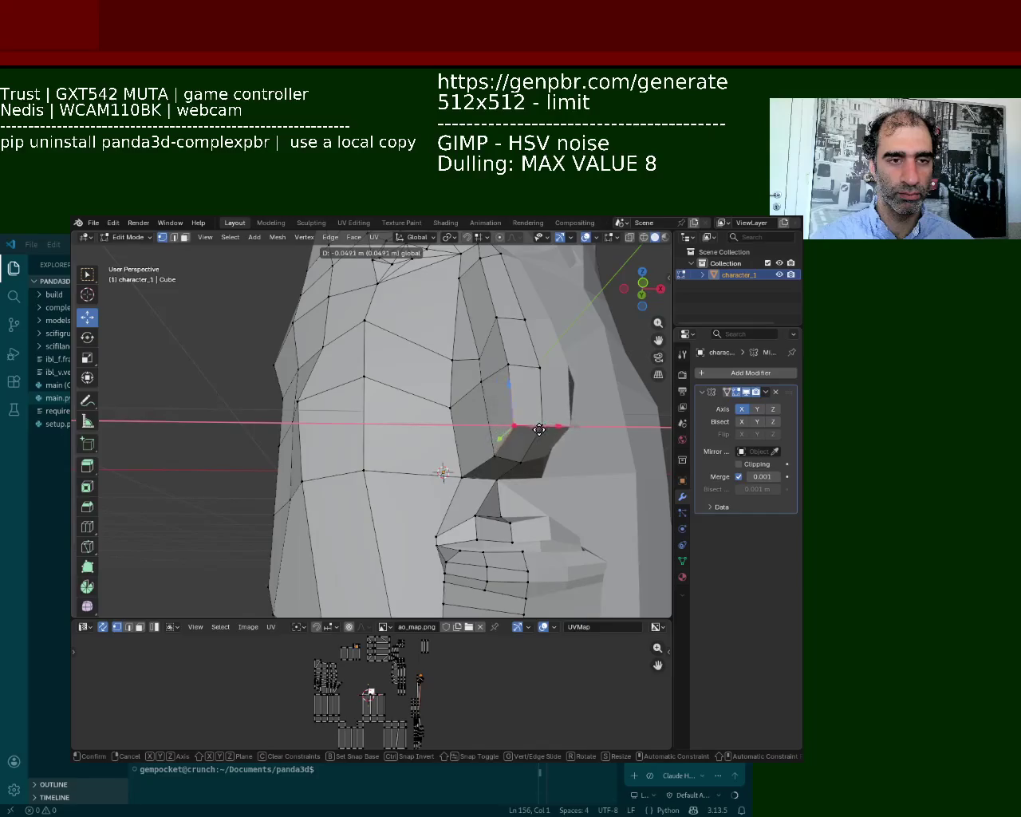
# Step: Pull the vertex above the nose edge slightly down and move it along Y
pyautogui.click(508, 365)
pyautogui.moveTo(510, 358); pyautogui.dragTo(512, 371)
pyautogui.moveTo(511, 373); pyautogui.dragTo(531, 459, button='middle')
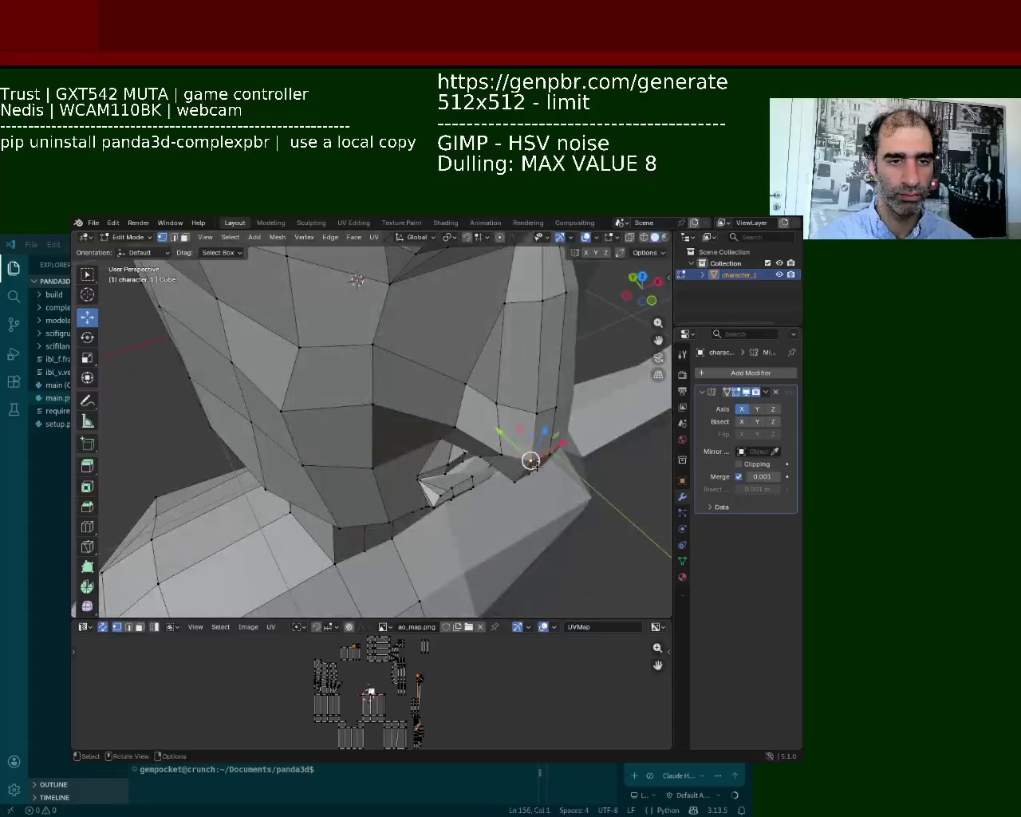
pyautogui.moveTo(503, 424); pyautogui.dragTo(464, 421)
pyautogui.moveTo(464, 421)
pyautogui.mouseDown(button='middle')
pyautogui.moveTo(485, 433)
pyautogui.moveTo(455, 434)
pyautogui.moveTo(452, 447)
pyautogui.mouseUp(button='middle')
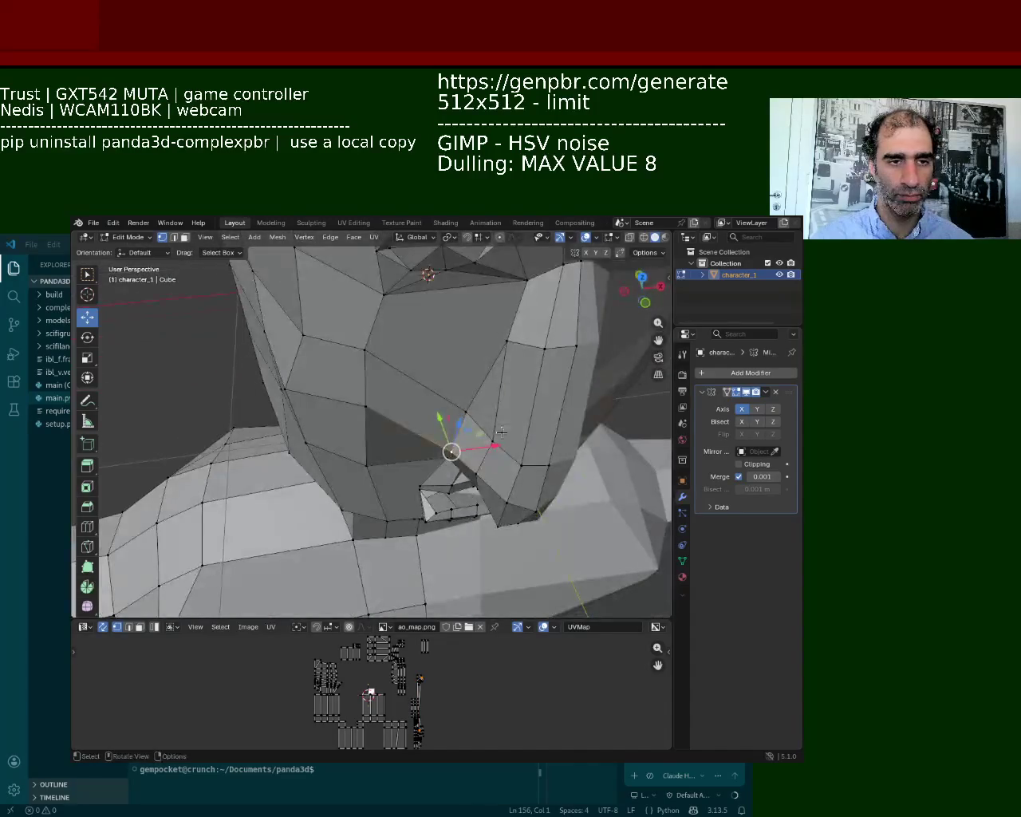
# Step: Cancel several axis-constrained G moves, leaving the mesh unchanged, then pull the nose-side vertex down
pyautogui.press('g')
pyautogui.click(496, 436)
pyautogui.hotkey('ctrl', 'z')
pyautogui.press('g')
pyautogui.press('y')
pyautogui.press('Escape')
pyautogui.press('g')
pyautogui.press('z')
pyautogui.press('Escape')
pyautogui.press('g')
pyautogui.hotkey('shift', 'z')
pyautogui.press('Escape')
pyautogui.press('g')
pyautogui.press('y')
pyautogui.press('Escape')
pyautogui.moveTo(475, 391); pyautogui.dragTo(461, 342, button='middle')
pyautogui.moveTo(461, 342); pyautogui.dragTo(452, 382)
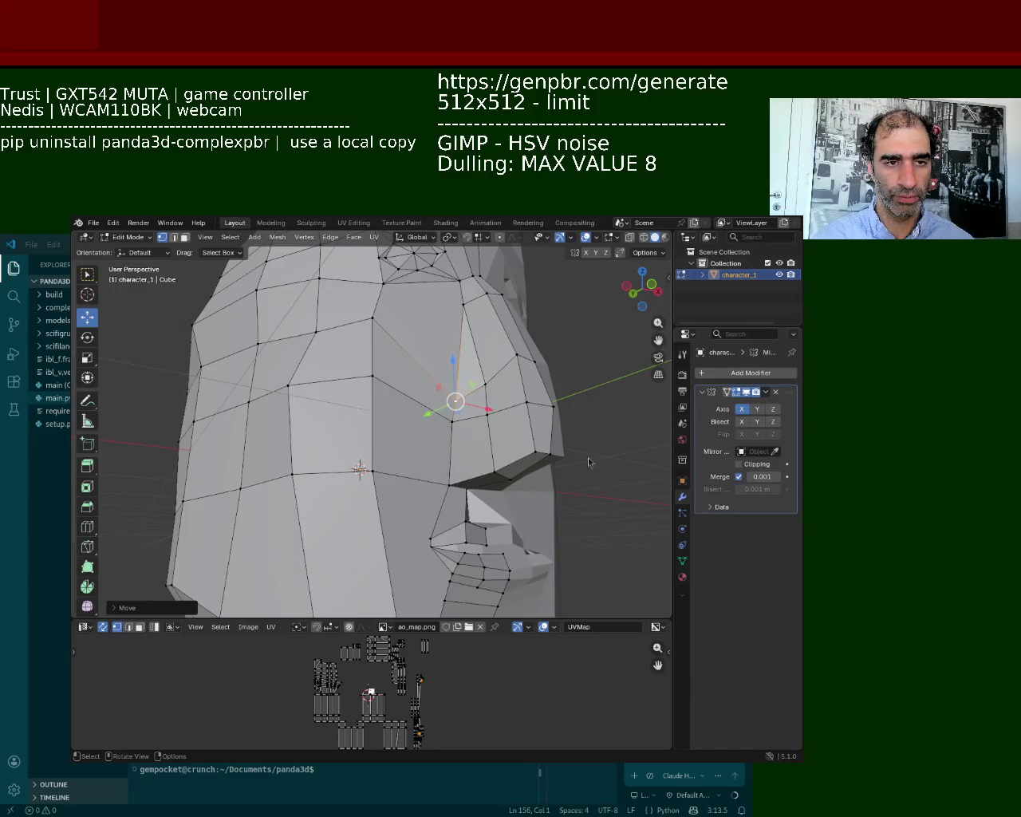
# Step: Slide a vertex on the side of the nose slightly along X
pyautogui.moveTo(413, 420); pyautogui.dragTo(449, 369, button='middle')
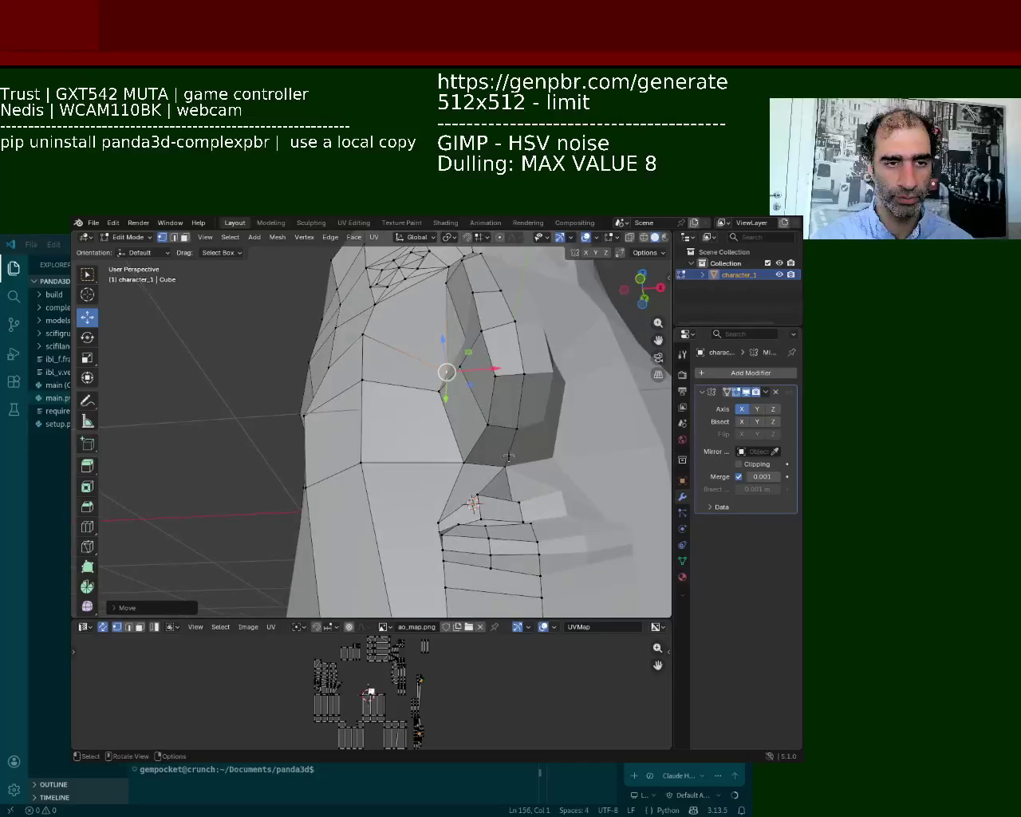
pyautogui.moveTo(520, 423); pyautogui.dragTo(510, 428)
pyautogui.moveTo(461, 378); pyautogui.dragTo(463, 417, button='middle')
pyautogui.click(459, 412)
pyautogui.moveTo(514, 413); pyautogui.dragTo(488, 417)
# Step: Select two nose-bridge vertices and lower them along Z
pyautogui.click(475, 353)
pyautogui.moveTo(475, 353); pyautogui.dragTo(511, 359, button='middle')
pyautogui.click(510, 359)
pyautogui.keyDown('shift'); pyautogui.click(540, 359); pyautogui.keyUp('shift')
pyautogui.moveTo(533, 321)
pyautogui.mouseDown()
pyautogui.moveTo(534, 356)
pyautogui.moveTo(483, 353)
pyautogui.mouseUp()
pyautogui.click(486, 383)
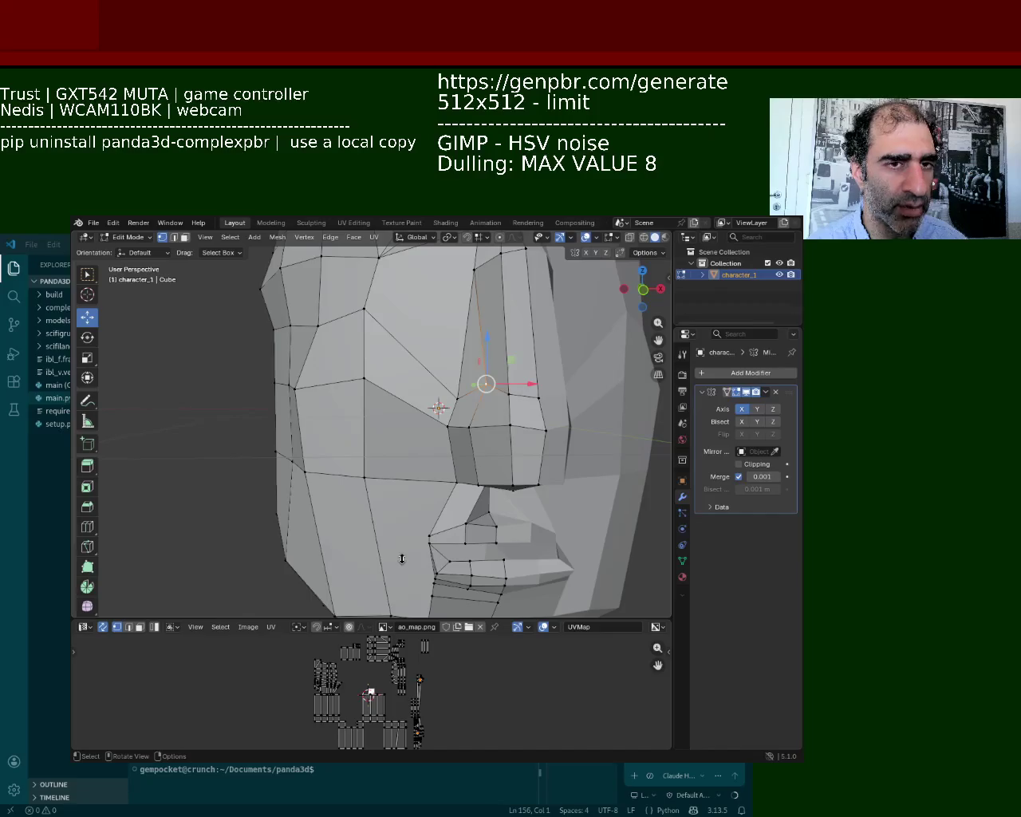
# Step: From below the nose, select the nose-base vertex and raise it slightly along Z
pyautogui.moveTo(448, 527)
pyautogui.mouseDown(button='middle')
pyautogui.moveTo(431, 462)
pyautogui.moveTo(445, 449)
pyautogui.mouseUp(button='middle')
pyautogui.scroll(5, 425, 433)
pyautogui.click(405, 413)
pyautogui.click(329, 416)
pyautogui.click(358, 400)
pyautogui.moveTo(358, 400); pyautogui.dragTo(358, 390)
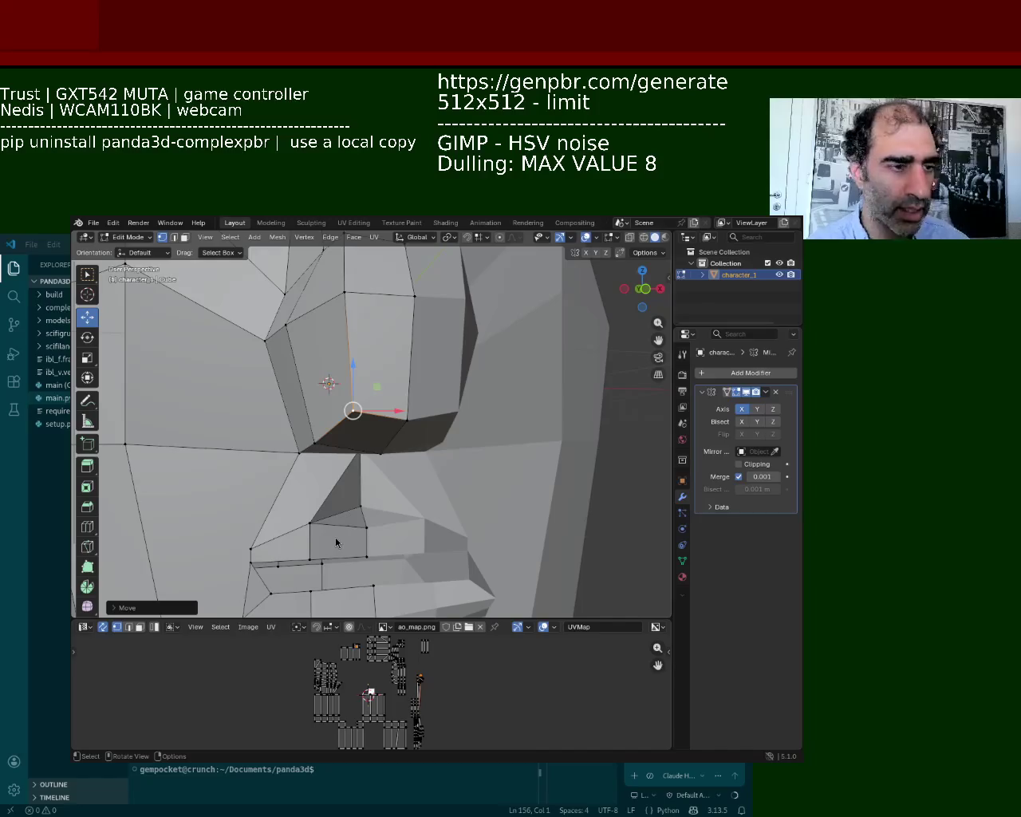
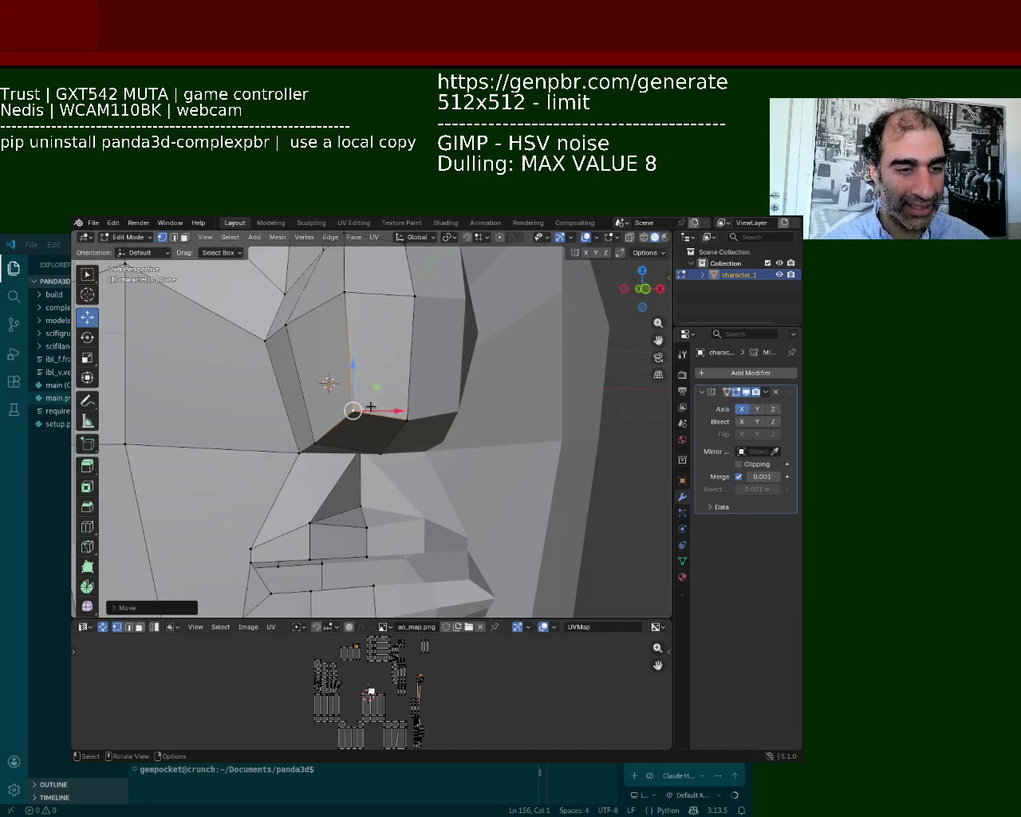
# Step: Zoom in on the nose and raise one nose vertex slightly
pyautogui.moveTo(368, 410); pyautogui.dragTo(379, 418, button='middle')
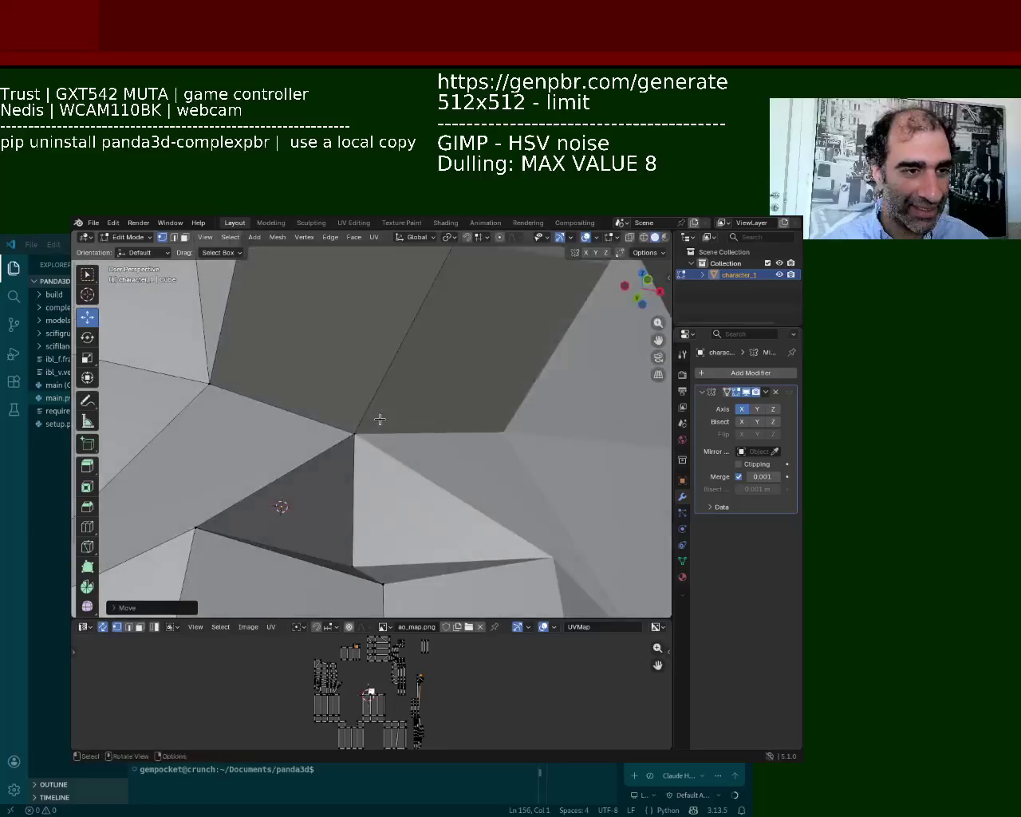
pyautogui.click(354, 433)
pyautogui.moveTo(358, 411)
pyautogui.mouseDown()
pyautogui.moveTo(363, 377)
pyautogui.moveTo(359, 387)
pyautogui.mouseUp()
# Step: Select the upper cheek faces and push them inward along Y
pyautogui.moveTo(359, 387); pyautogui.dragTo(471, 428, button='middle')
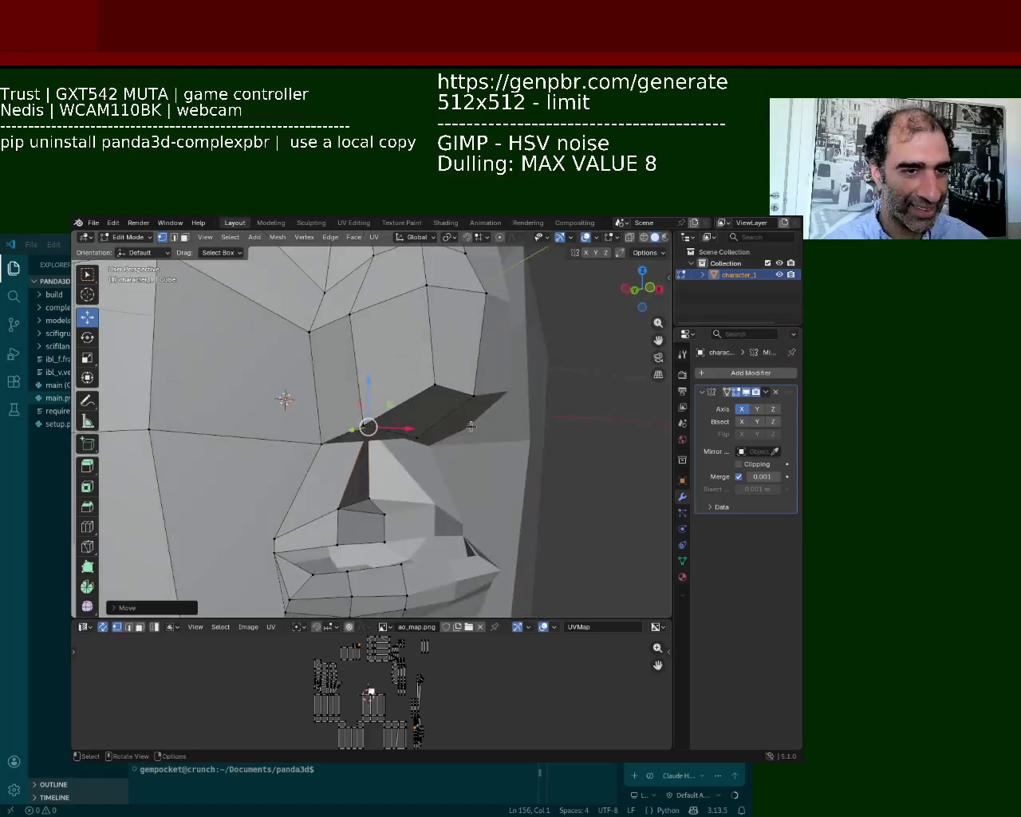
pyautogui.click(474, 395)
pyautogui.click(478, 295)
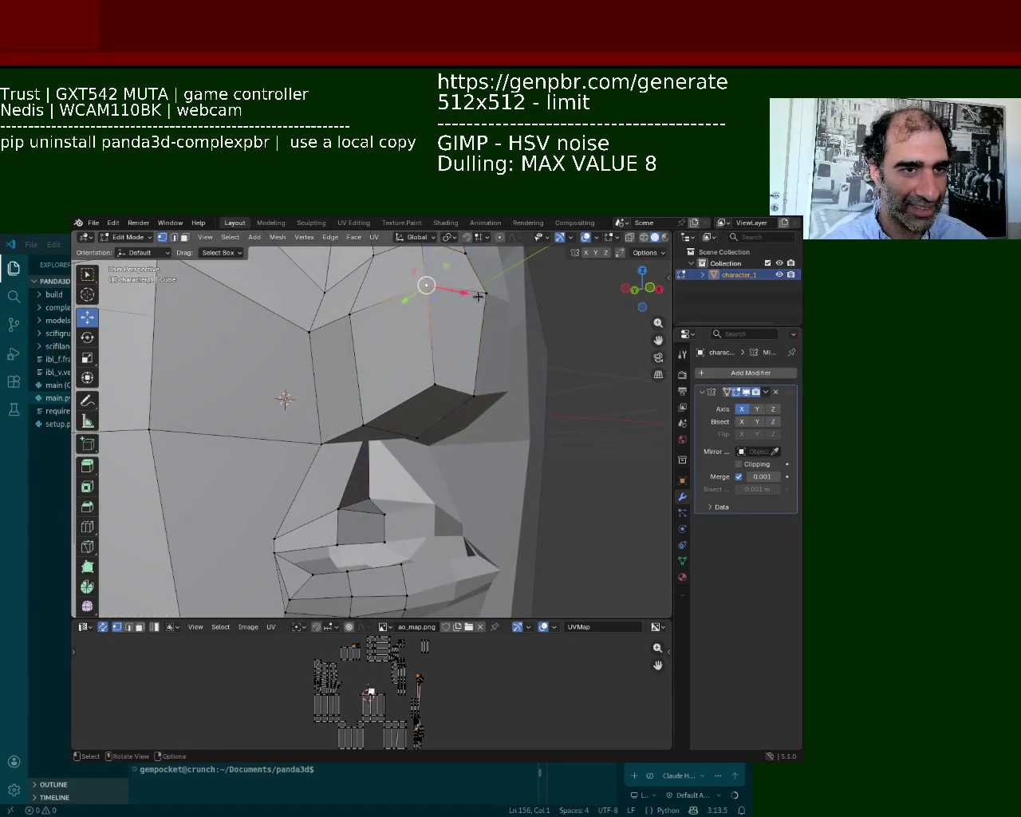
pyautogui.keyDown('shift'); pyautogui.click(474, 395); pyautogui.keyUp('shift')
pyautogui.keyDown('shift'); pyautogui.click(435, 290); pyautogui.keyUp('shift')
pyautogui.moveTo(436, 290); pyautogui.dragTo(422, 438, button='middle')
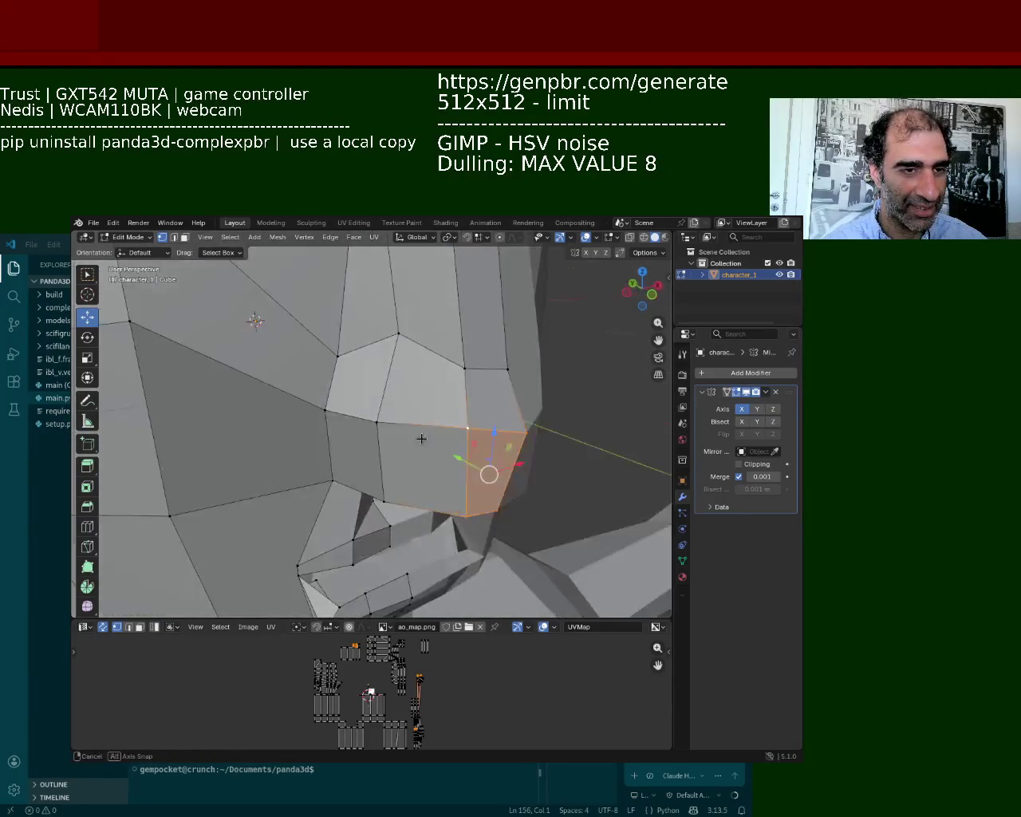
pyautogui.keyDown('shift'); pyautogui.click(503, 370); pyautogui.keyUp('shift')
pyautogui.keyDown('shift'); pyautogui.click(464, 369); pyautogui.keyUp('shift')
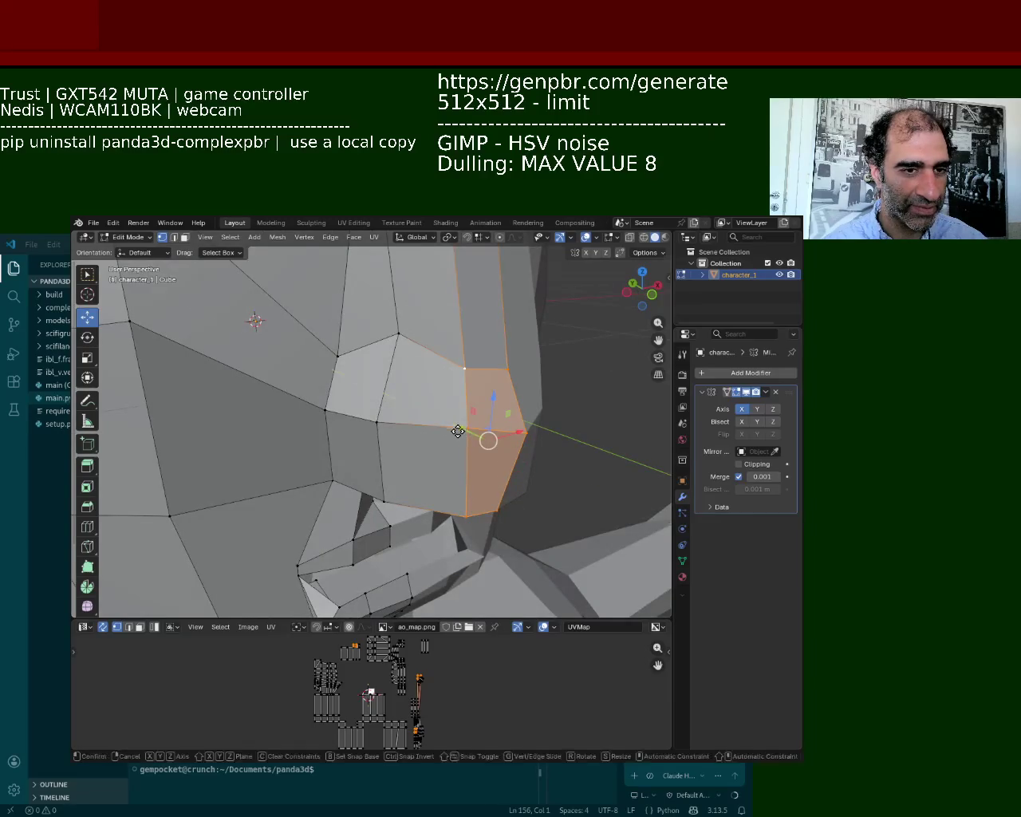
pyautogui.moveTo(463, 433); pyautogui.dragTo(436, 422)
# Step: Move the cheek edge chain and the vertex below it inward
pyautogui.click(397, 333)
pyautogui.keyDown('shift'); pyautogui.click(377, 421); pyautogui.keyUp('shift')
pyautogui.keyDown('shift'); pyautogui.click(384, 500); pyautogui.keyUp('shift')
pyautogui.moveTo(358, 405); pyautogui.dragTo(336, 398)
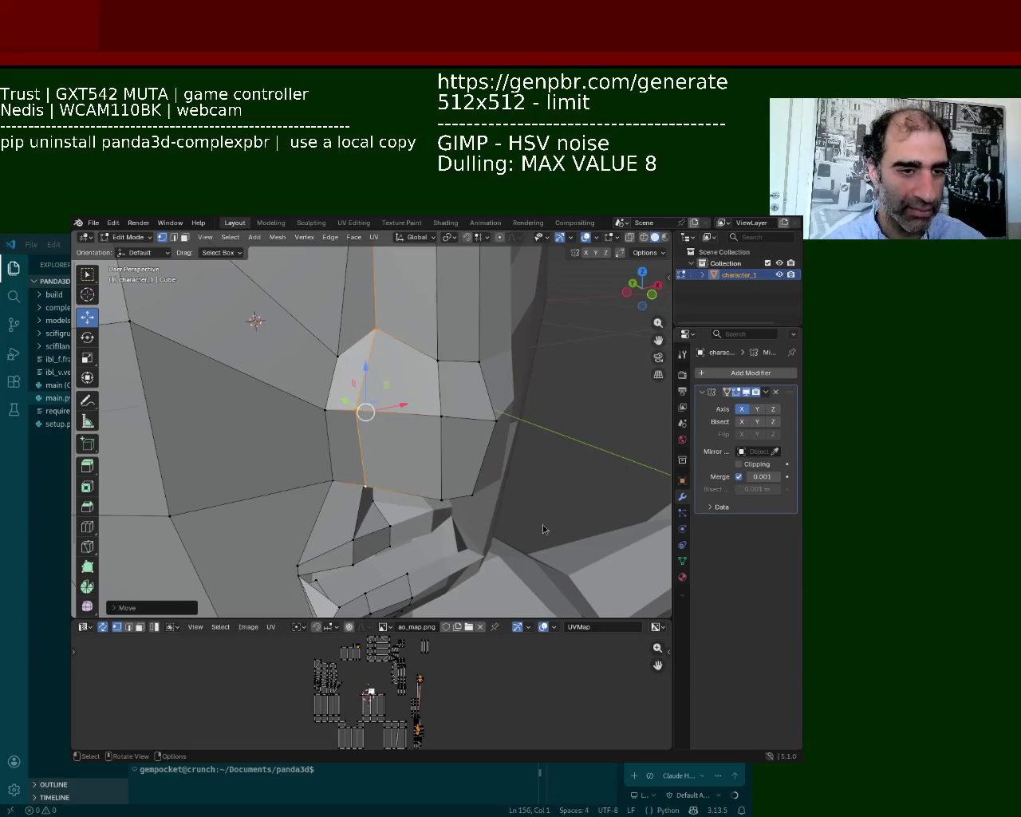
# Step: Lower the vertex beside the nose along Z
pyautogui.moveTo(453, 513)
pyautogui.mouseDown(button='middle')
pyautogui.moveTo(481, 427)
pyautogui.moveTo(342, 349)
pyautogui.mouseUp(button='middle')
pyautogui.click(383, 407)
pyautogui.press('g')
pyautogui.press('z')
pyautogui.click(380, 410)
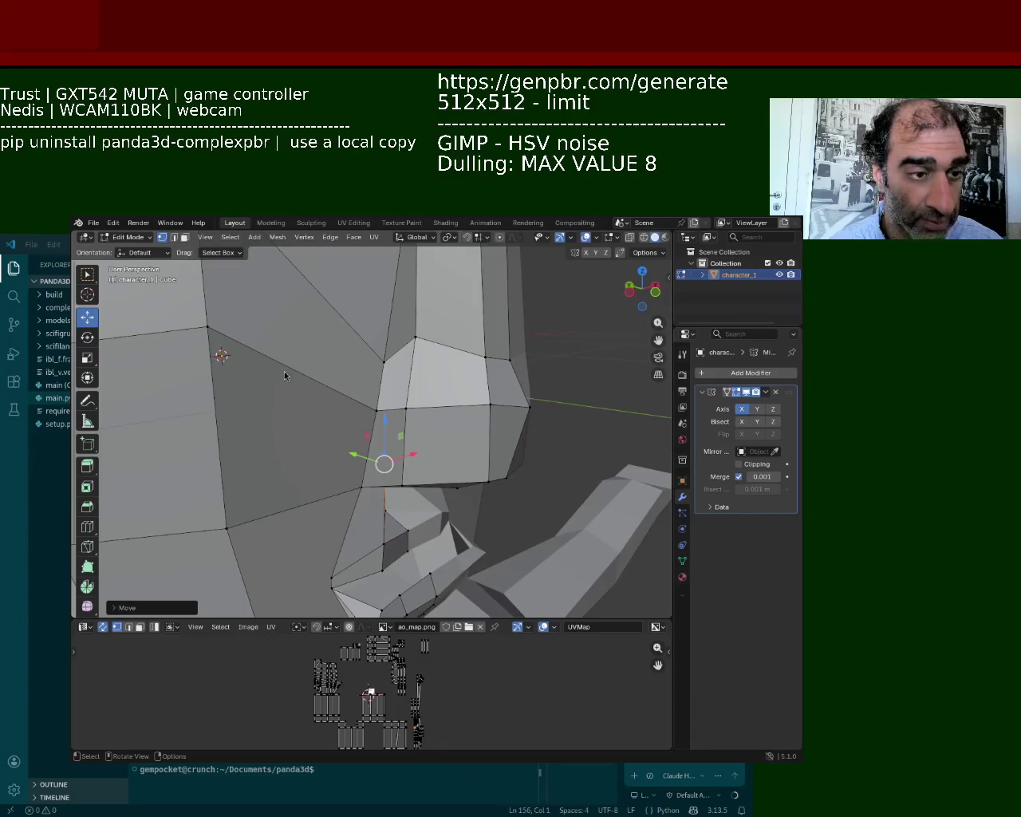
# Step: Lift the face under the nose and raise a neighbouring nose vertex
pyautogui.moveTo(381, 407); pyautogui.dragTo(429, 390, button='middle')
pyautogui.click(431, 423)
pyautogui.moveTo(441, 419); pyautogui.dragTo(441, 405)
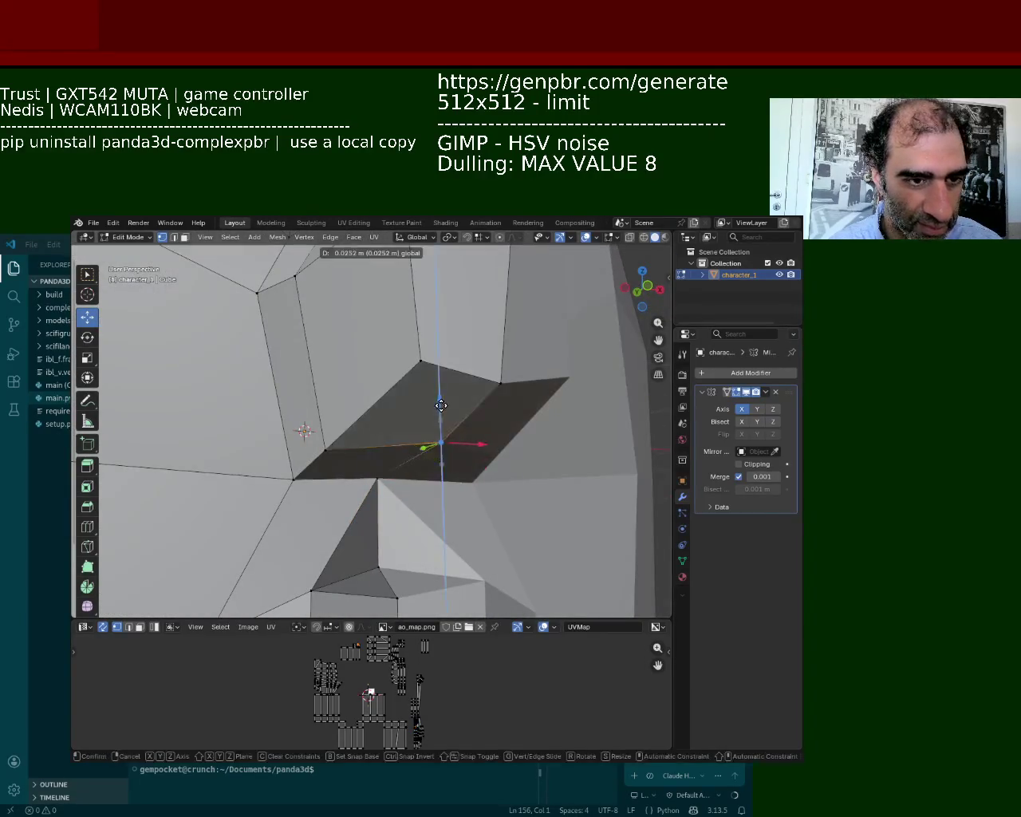
pyautogui.click(420, 361)
pyautogui.click(501, 382)
pyautogui.moveTo(500, 345); pyautogui.dragTo(493, 321)
# Step: Raise the edge beneath the nose and nudge the nose-base vertex upward
pyautogui.moveTo(431, 330); pyautogui.dragTo(406, 382, button='middle')
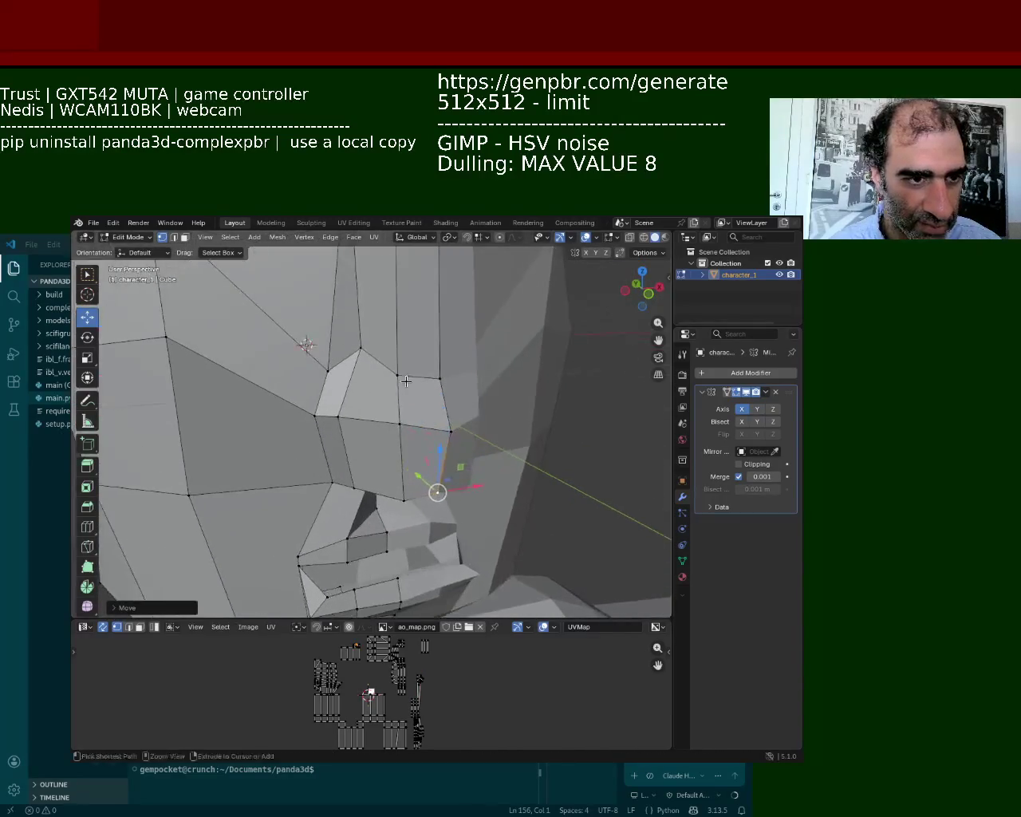
pyautogui.click(406, 381)
pyautogui.moveTo(424, 344)
pyautogui.mouseDown()
pyautogui.moveTo(426, 319)
pyautogui.moveTo(423, 410)
pyautogui.mouseUp()
pyautogui.click(419, 367)
pyautogui.click(437, 492)
pyautogui.click(404, 501)
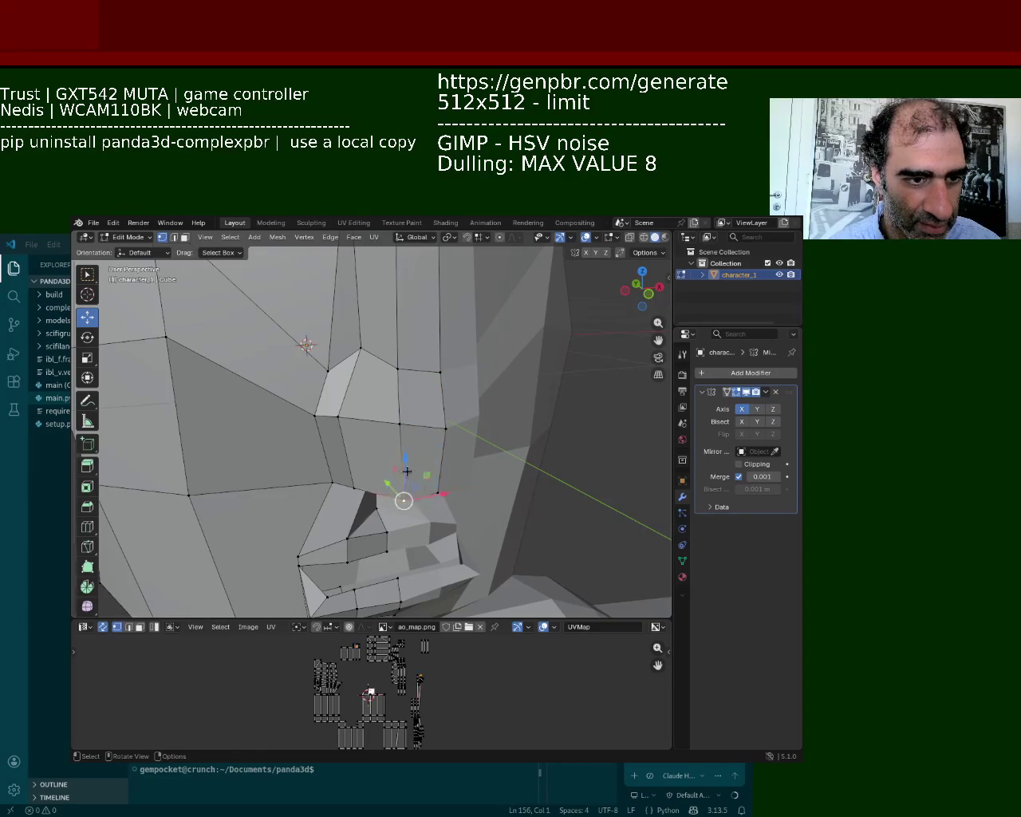
pyautogui.moveTo(406, 471); pyautogui.dragTo(408, 466)
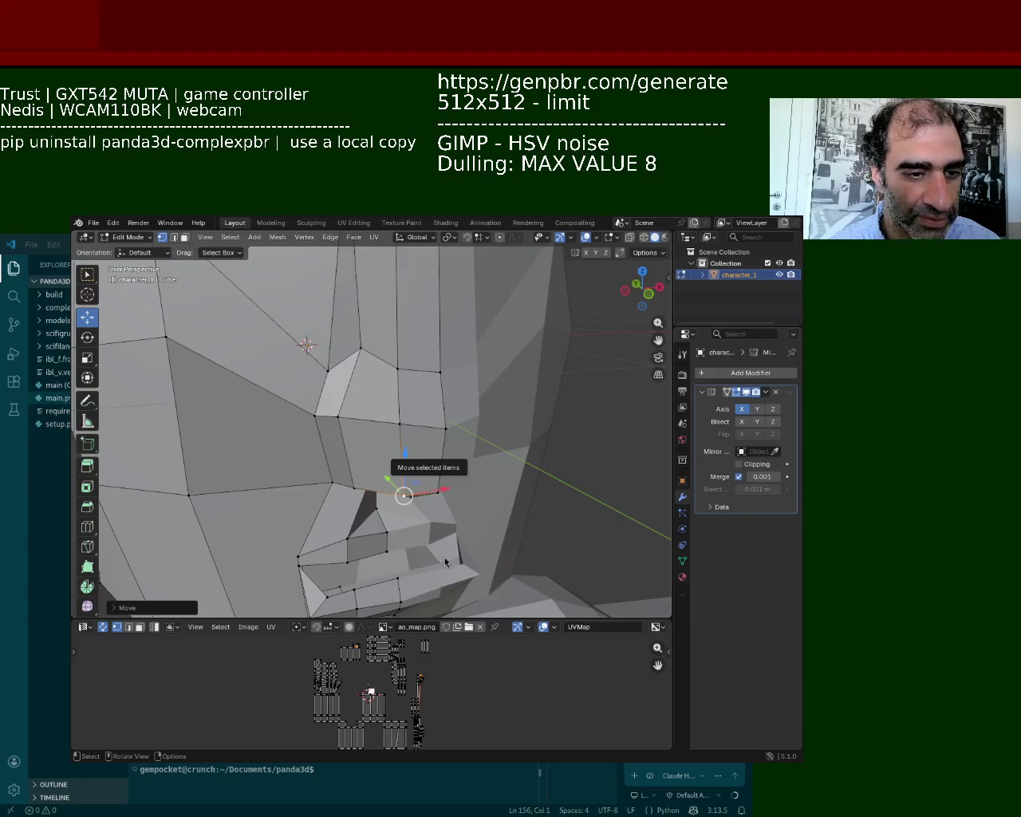
pyautogui.moveTo(445, 562)
pyautogui.mouseDown(button='middle')
pyautogui.moveTo(422, 372)
pyautogui.moveTo(371, 424)
pyautogui.mouseUp(button='middle')
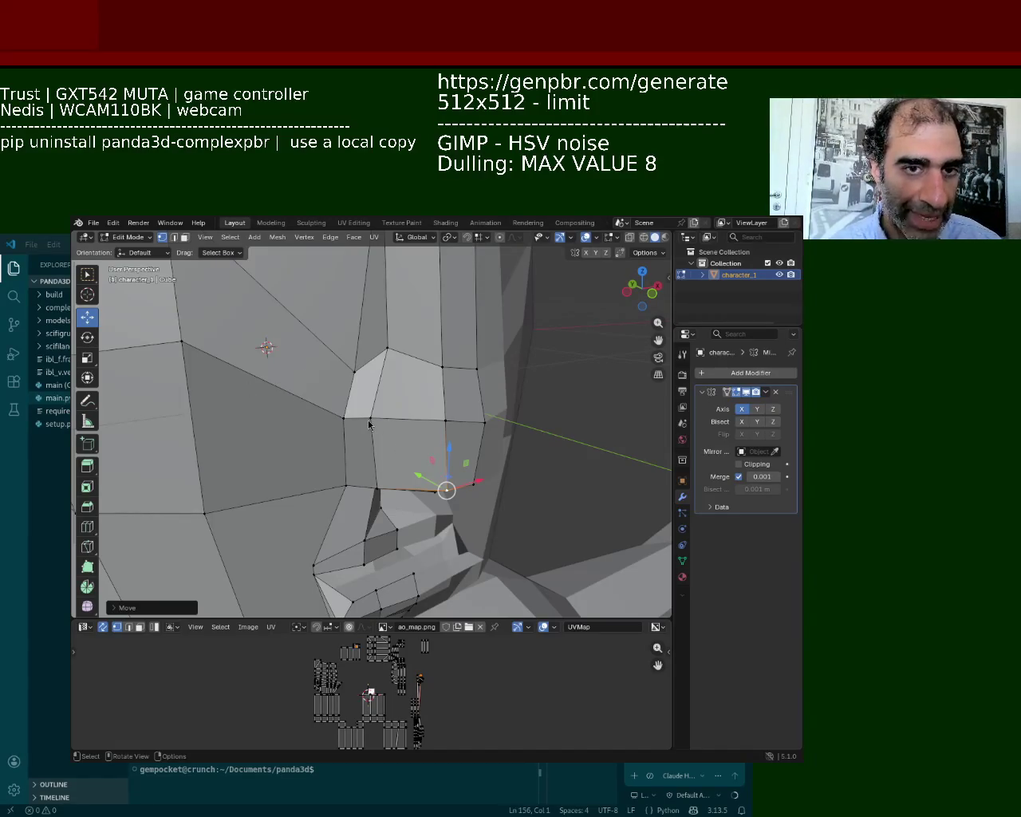
# Step: Shift the vertex beside the nose bridge slightly left along X
pyautogui.moveTo(445, 442)
pyautogui.mouseDown(button='middle')
pyautogui.moveTo(411, 369)
pyautogui.moveTo(423, 362)
pyautogui.mouseUp(button='middle')
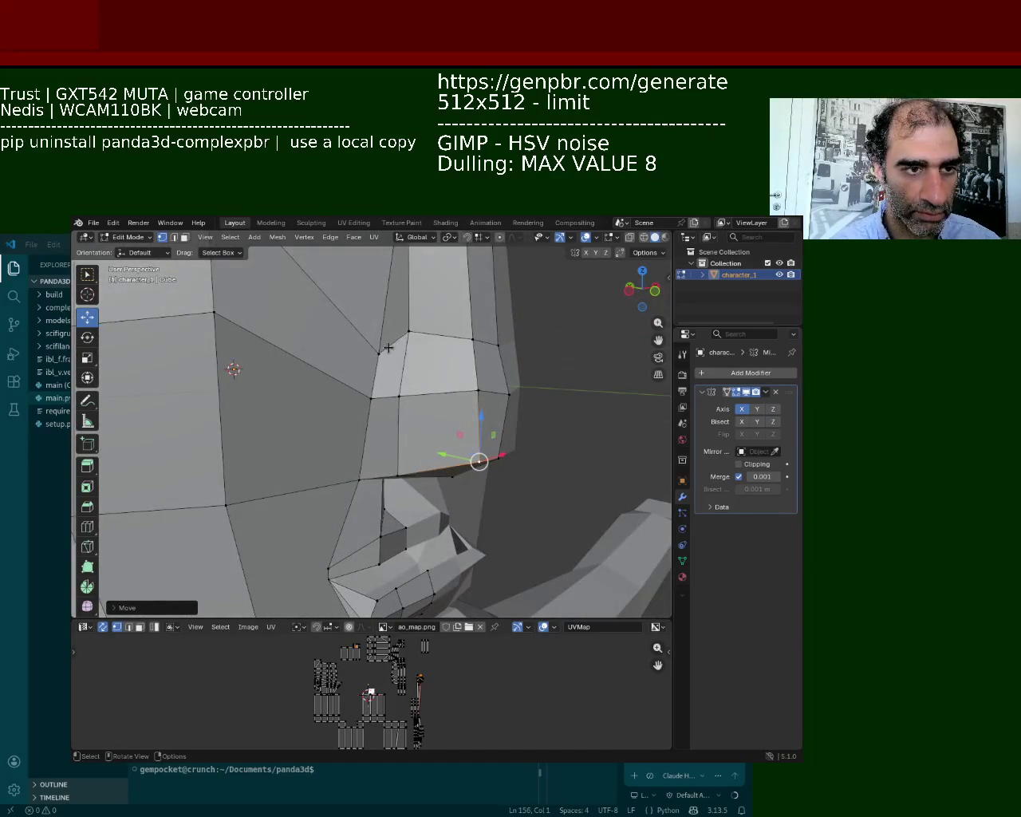
pyautogui.click(390, 349)
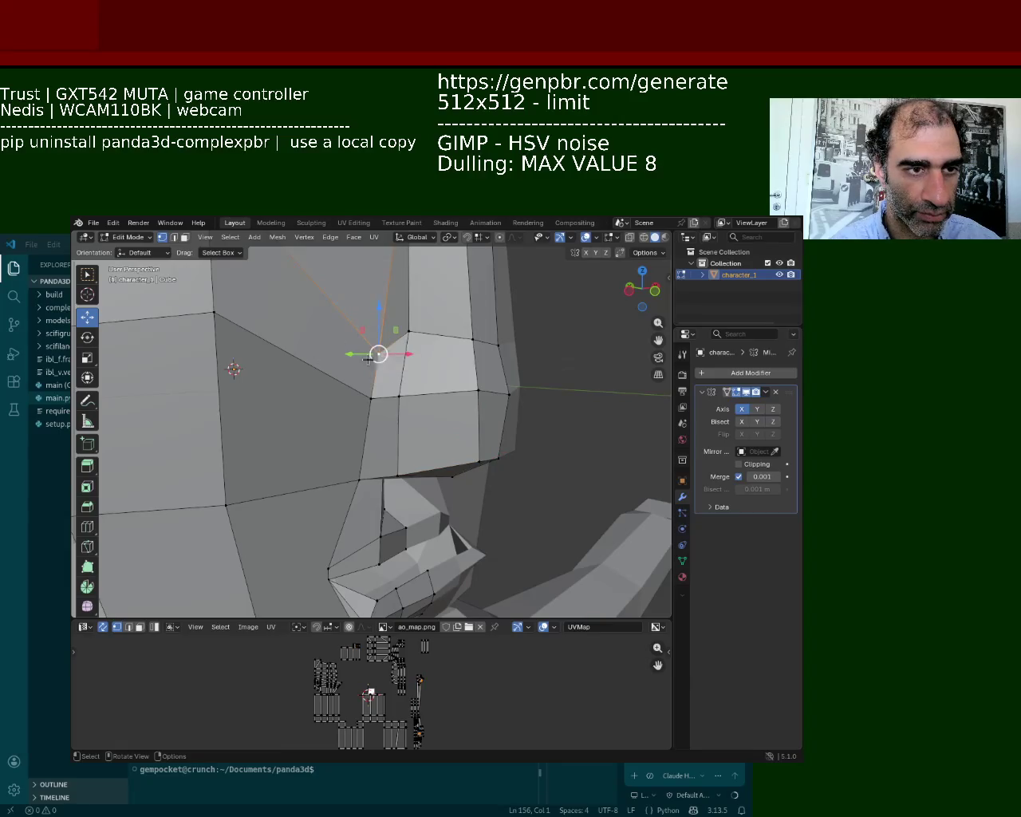
pyautogui.moveTo(389, 357); pyautogui.dragTo(362, 378)
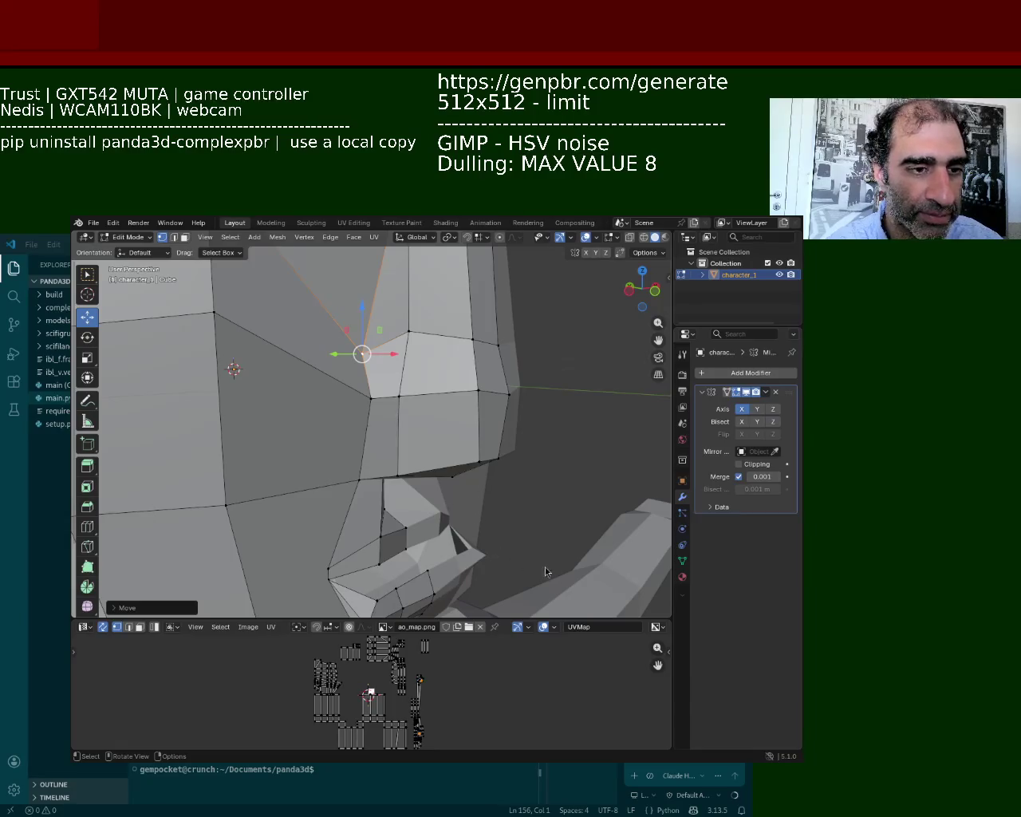
# Step: Try a G Y move on the vertex, then undo it with Ctrl+Z
pyautogui.moveTo(355, 409)
pyautogui.mouseDown(button='middle')
pyautogui.moveTo(343, 410)
pyautogui.moveTo(368, 292)
pyautogui.moveTo(336, 357)
pyautogui.mouseUp(button='middle')
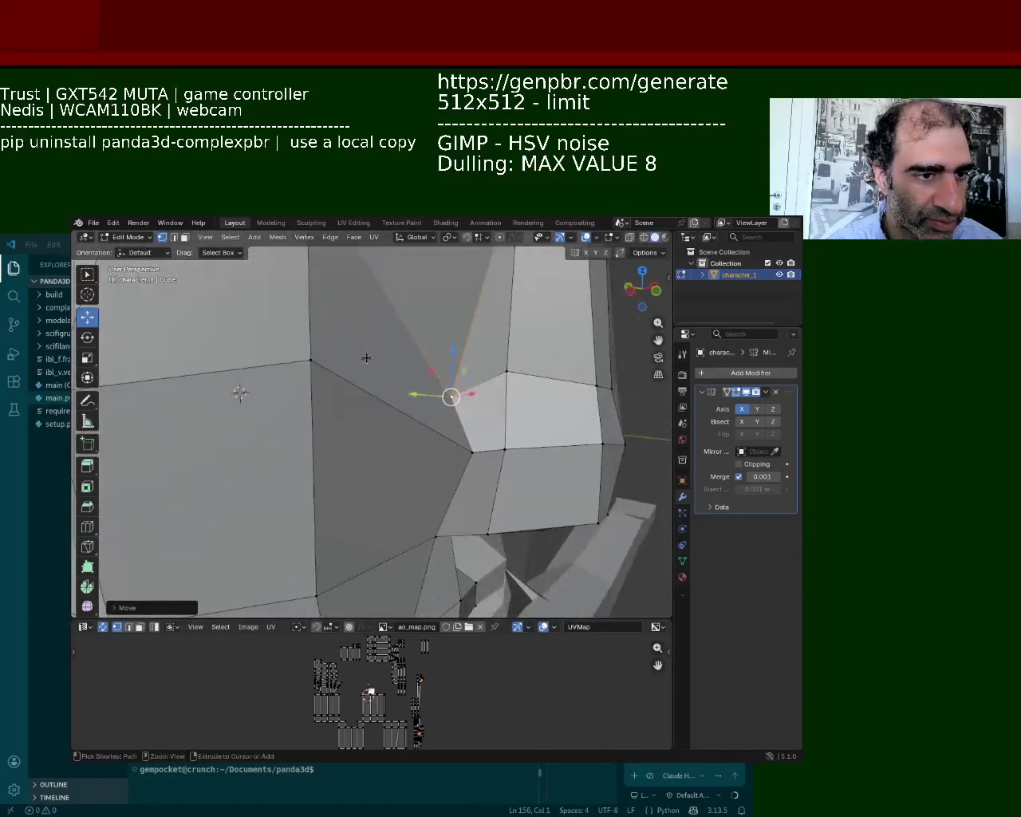
pyautogui.press('g')
pyautogui.press('y')
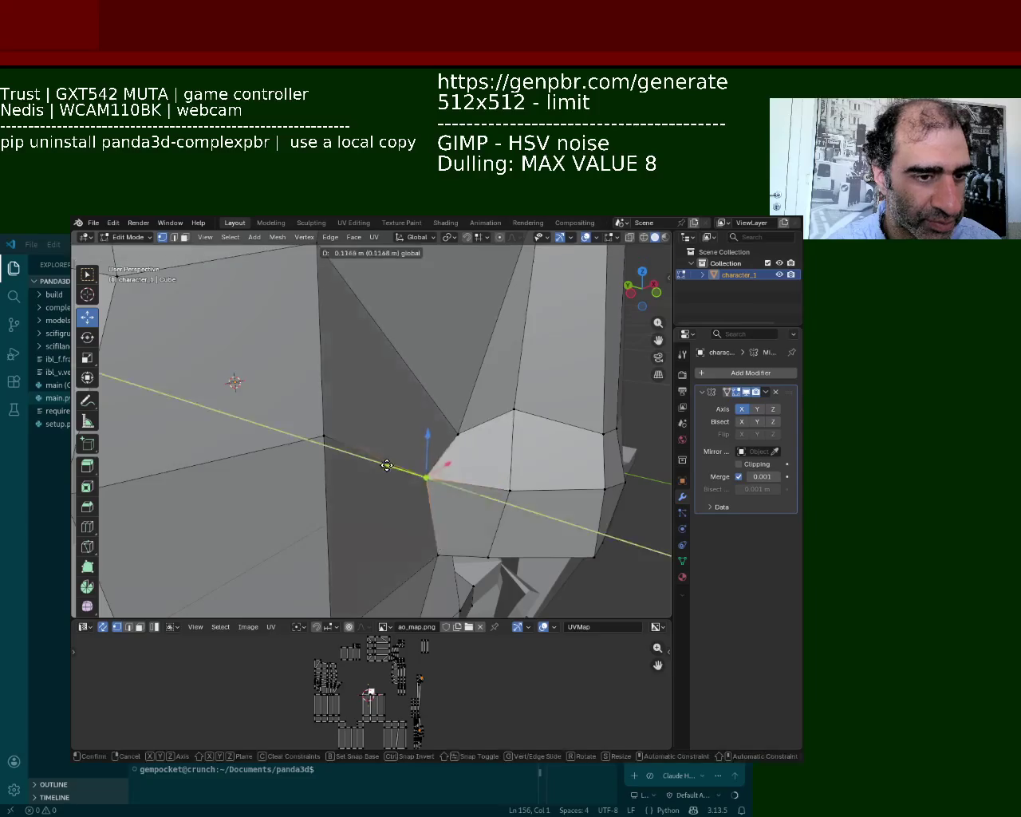
pyautogui.click(391, 467)
pyautogui.hotkey('ctrl', 'z')
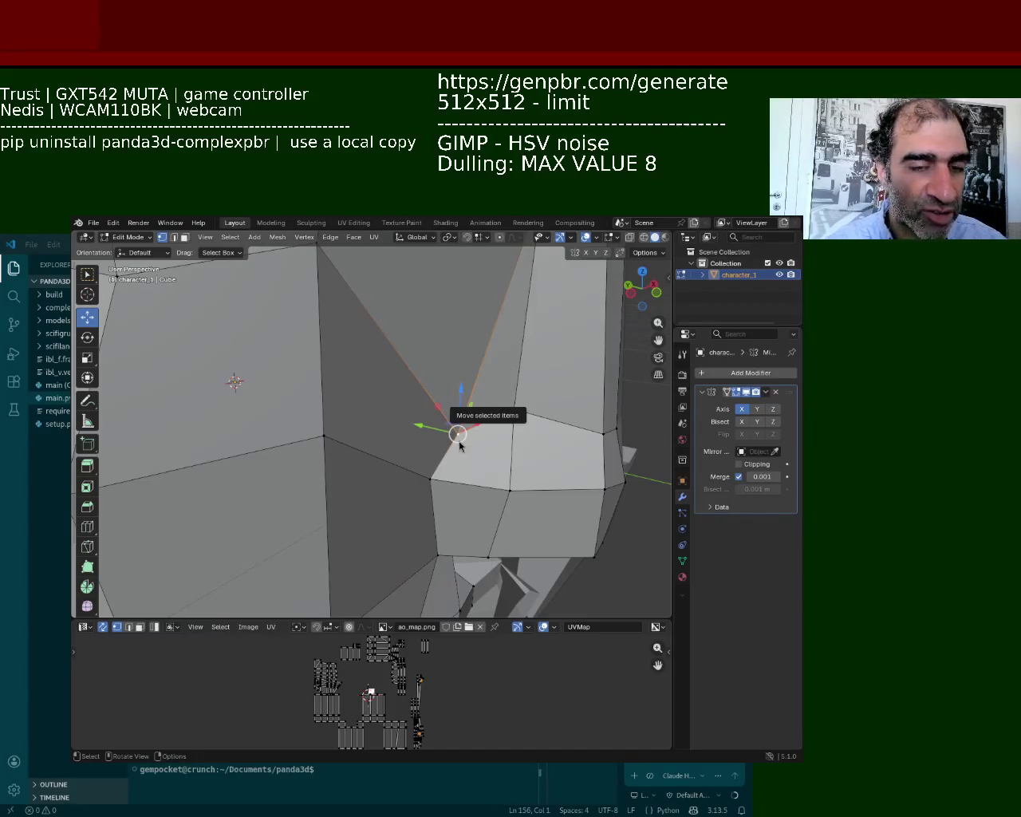
# Step: Move two neighbouring vertices on the side of the nose outward
pyautogui.moveTo(431, 522)
pyautogui.mouseDown(button='middle')
pyautogui.moveTo(323, 342)
pyautogui.moveTo(342, 369)
pyautogui.moveTo(347, 329)
pyautogui.moveTo(369, 350)
pyautogui.mouseUp(button='middle')
pyautogui.click(382, 365)
pyautogui.keyDown('shift'); pyautogui.moveTo(330, 399); pyautogui.dragTo(462, 337, button='middle'); pyautogui.keyUp('shift')
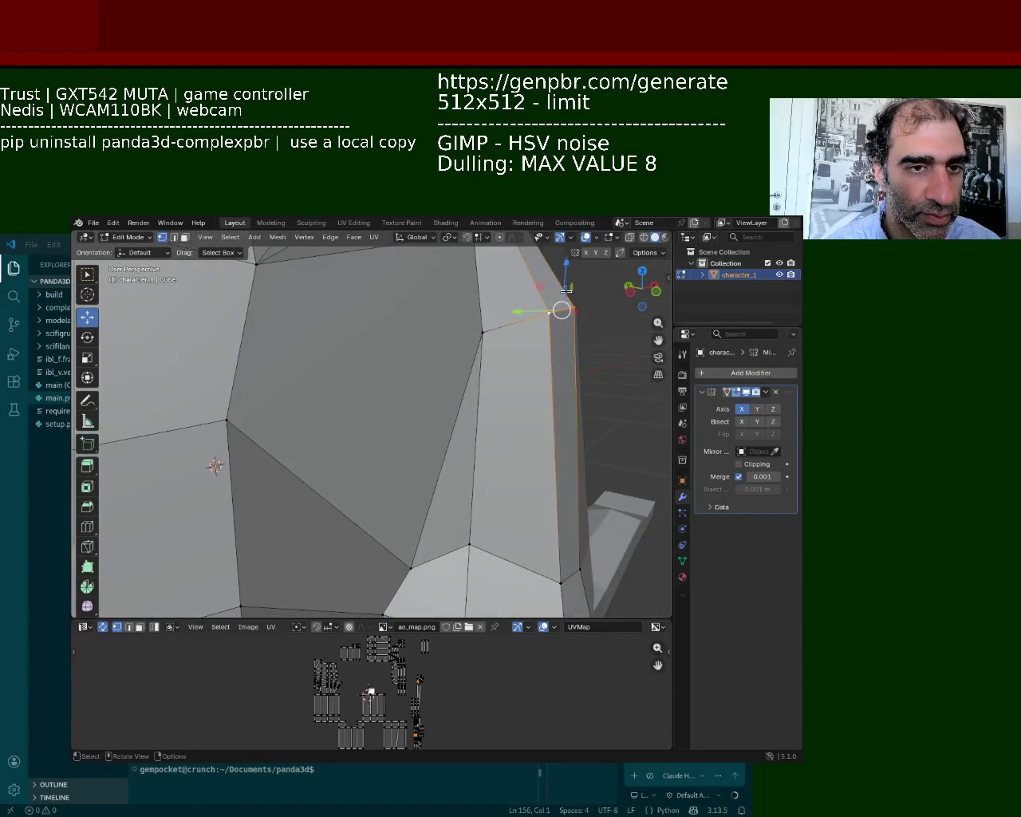
pyautogui.keyDown('shift'); pyautogui.click(483, 333); pyautogui.keyUp('shift')
pyautogui.moveTo(542, 278); pyautogui.dragTo(539, 319)
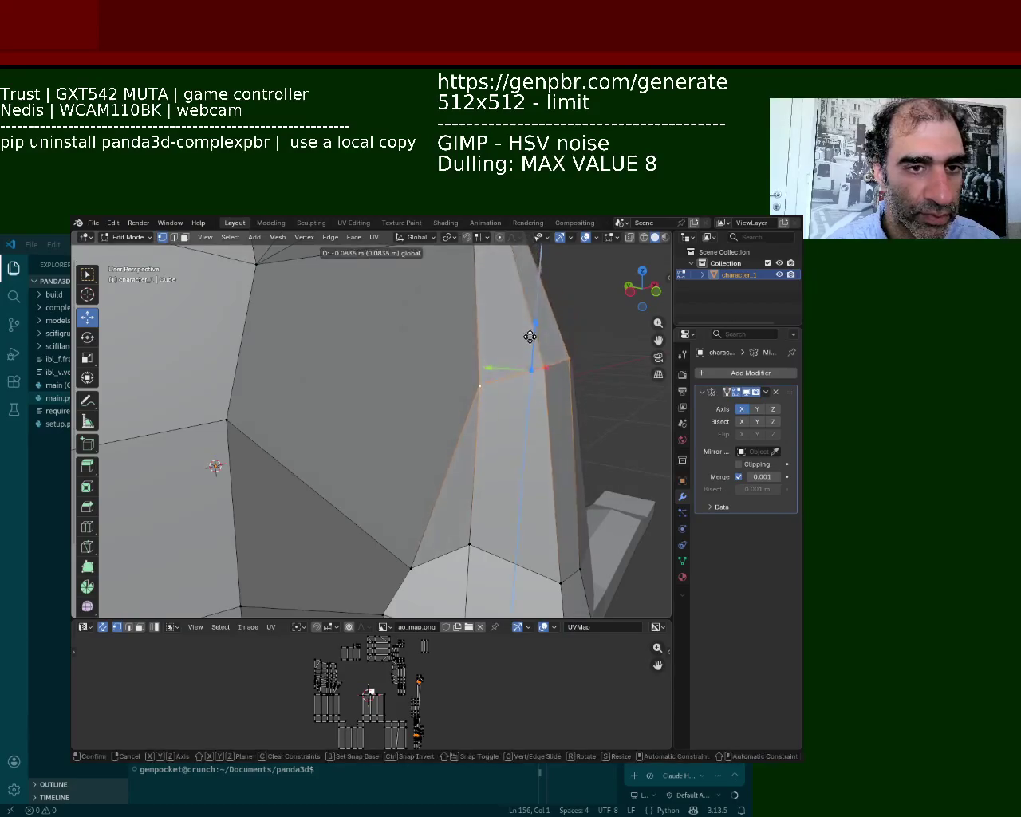
pyautogui.moveTo(463, 323)
pyautogui.mouseDown(button='middle')
pyautogui.moveTo(417, 392)
pyautogui.moveTo(294, 435)
pyautogui.mouseUp(button='middle')
# Step: Select two vertices lower on the cheek
pyautogui.scroll(-5, 458, 346)
pyautogui.scroll(5, 417, 392)
pyautogui.click(295, 435)
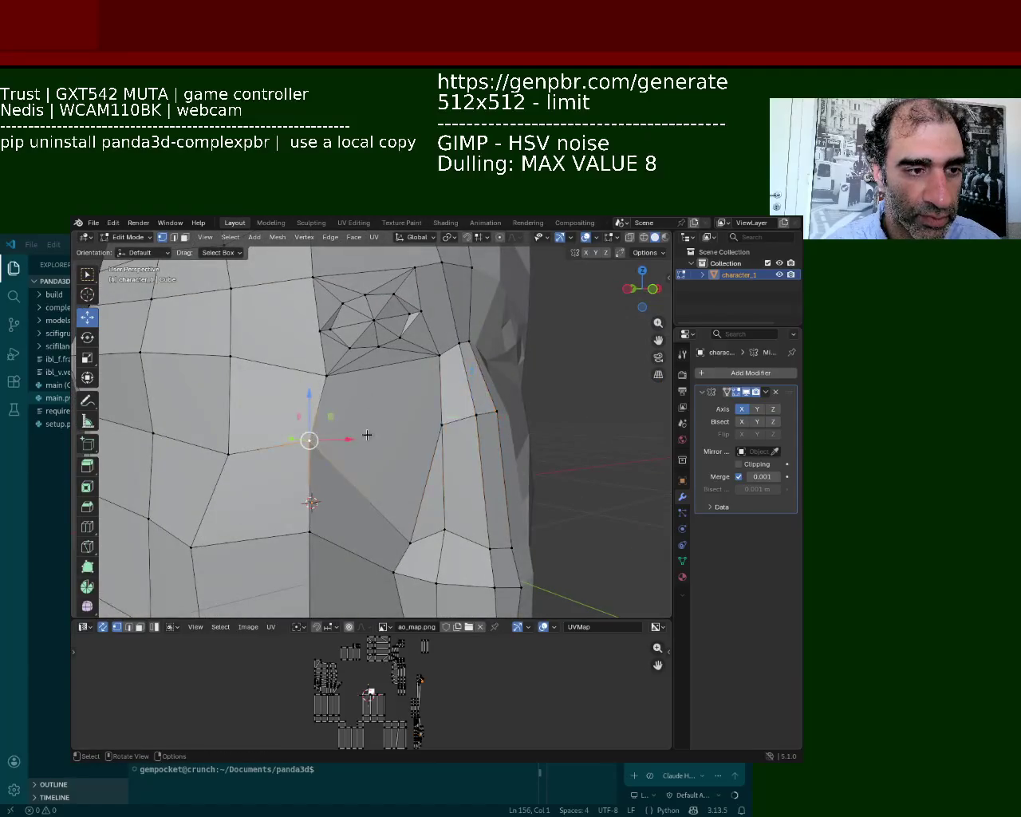
pyautogui.click(417, 426)
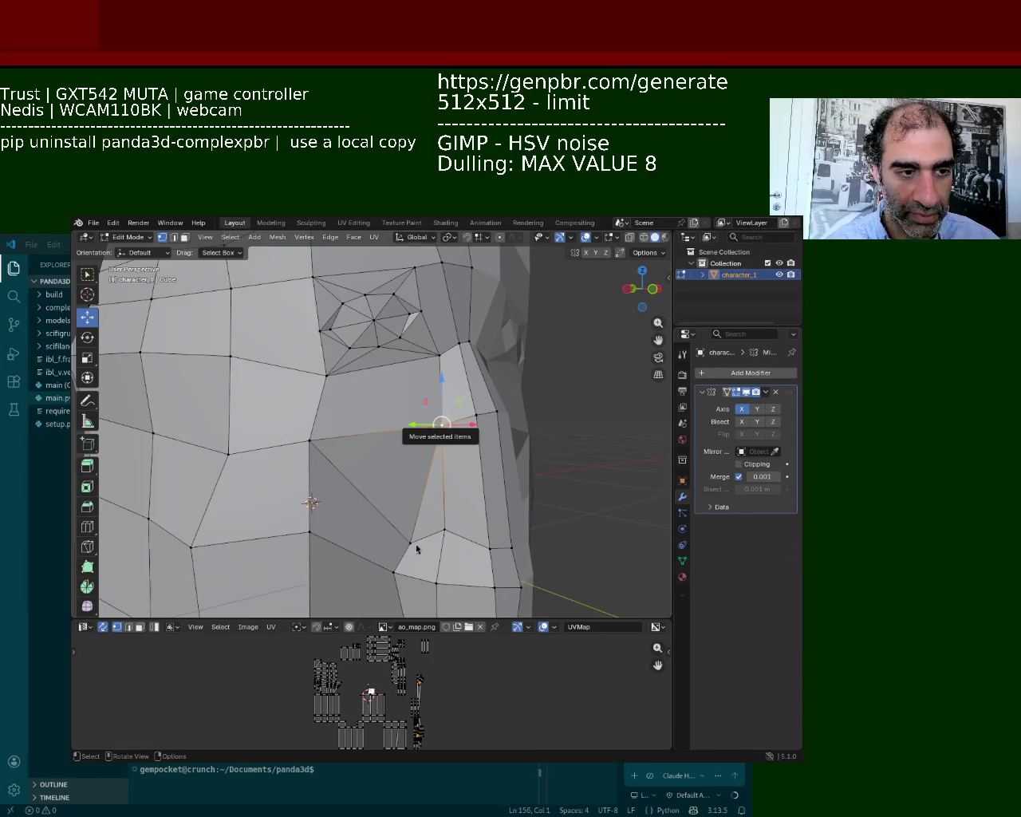
# Step: Shift the upper face vertex slightly left
pyautogui.moveTo(415, 449)
pyautogui.mouseDown(button='middle')
pyautogui.moveTo(345, 462)
pyautogui.moveTo(404, 375)
pyautogui.moveTo(419, 443)
pyautogui.moveTo(451, 471)
pyautogui.mouseUp(button='middle')
pyautogui.click(421, 448)
pyautogui.click(464, 444)
pyautogui.click(451, 341)
pyautogui.moveTo(478, 341); pyautogui.dragTo(468, 341)
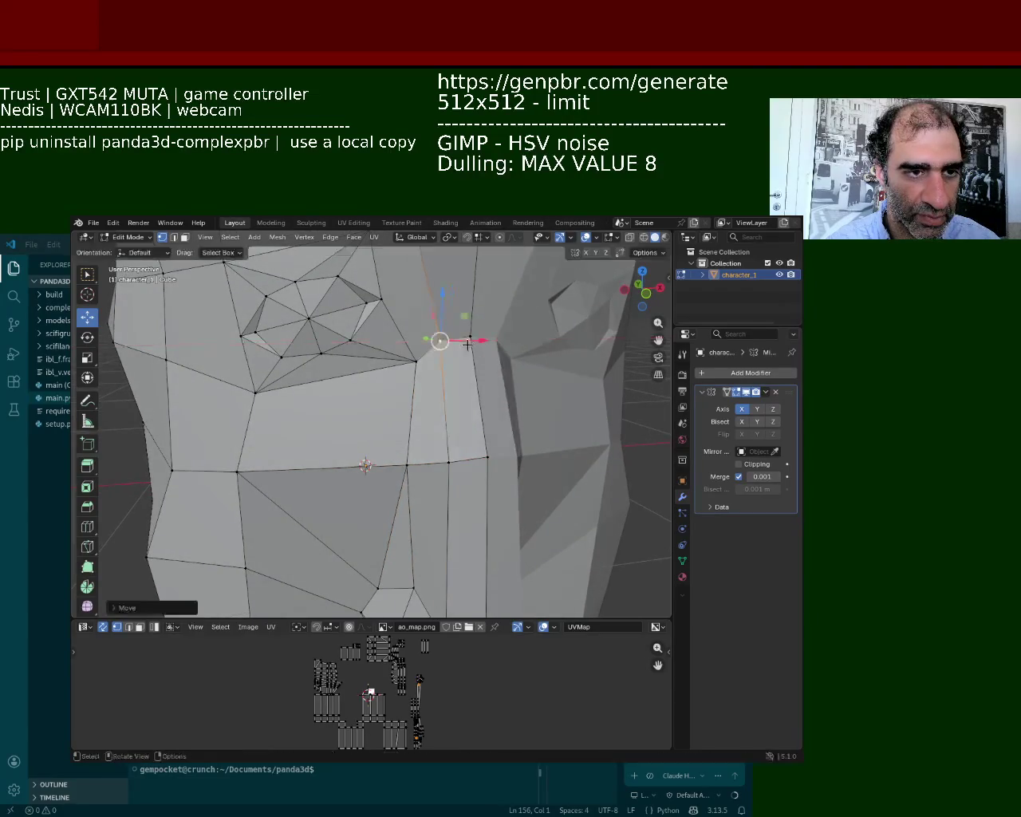
# Step: Lower the lower face vertex vertically
pyautogui.click(487, 456)
pyautogui.press('g')
pyautogui.click(465, 440)
pyautogui.moveTo(491, 418); pyautogui.dragTo(489, 432)
# Step: Move a pair of head vertices sideways along X
pyautogui.moveTo(488, 431)
pyautogui.mouseDown(button='middle')
pyautogui.moveTo(474, 372)
pyautogui.moveTo(370, 309)
pyautogui.moveTo(293, 390)
pyautogui.mouseUp(button='middle')
pyautogui.scroll(-5, 371, 309)
pyautogui.scroll(5, 370, 309)
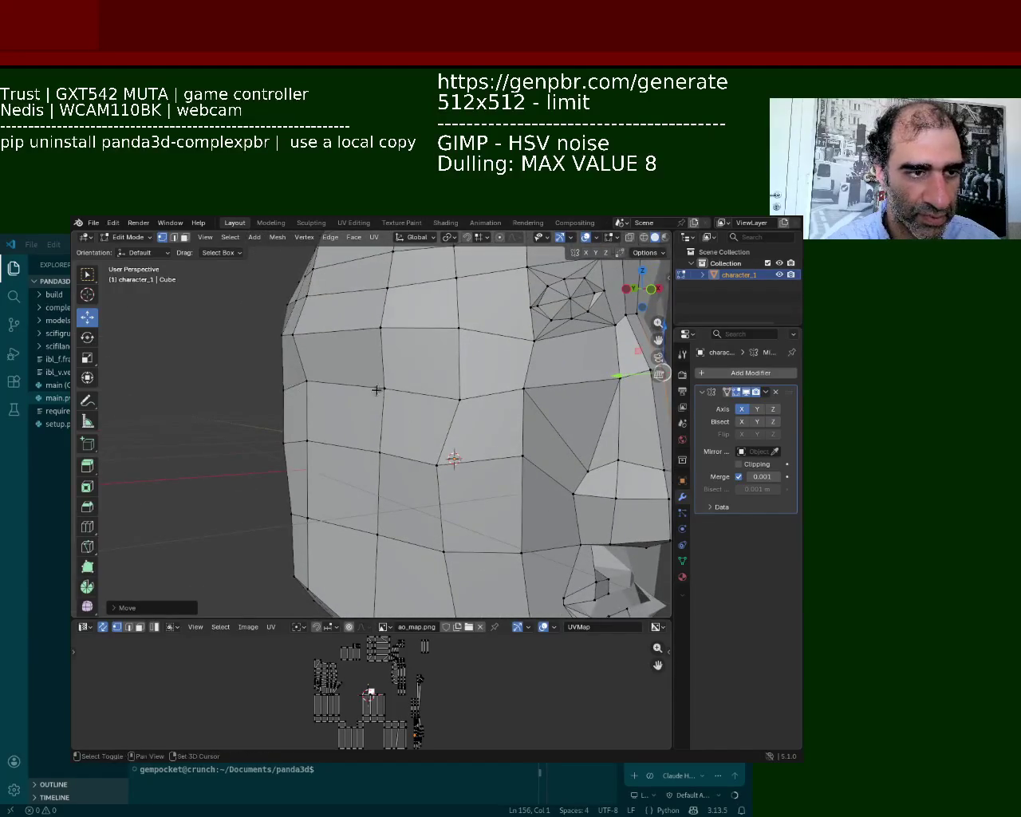
pyautogui.click(322, 385)
pyautogui.keyDown('shift'); pyautogui.click(386, 387); pyautogui.keyUp('shift')
pyautogui.press('g')
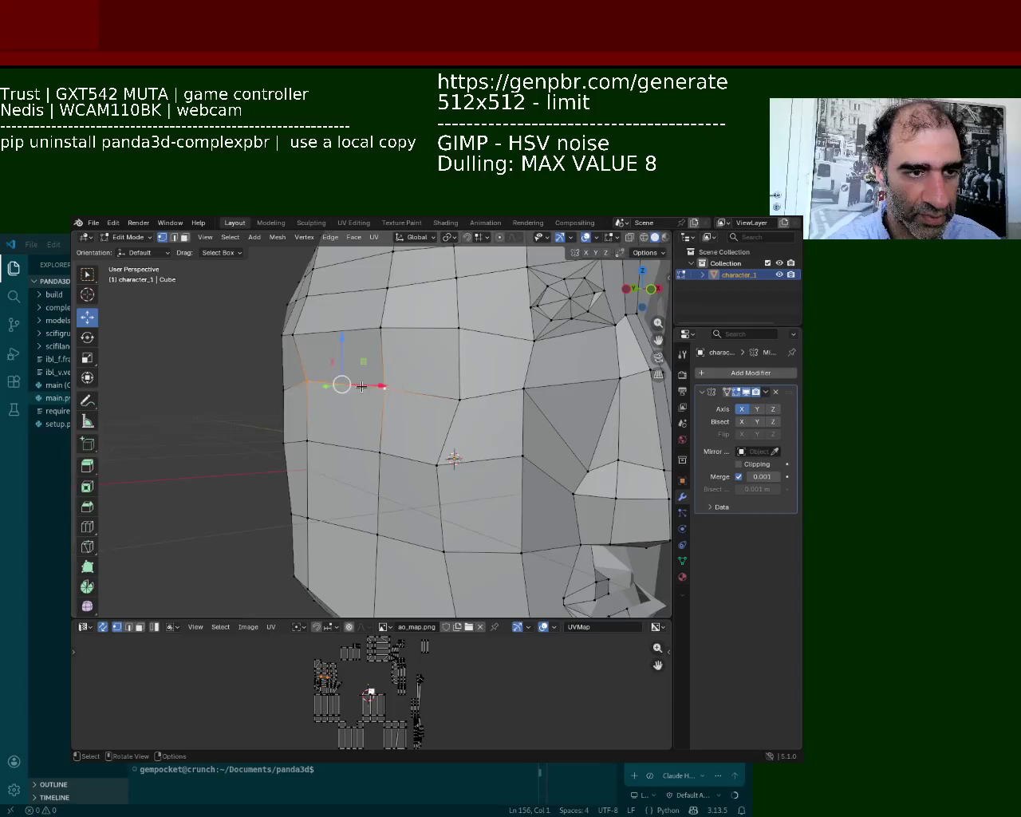
pyautogui.press('x')
pyautogui.click(396, 392)
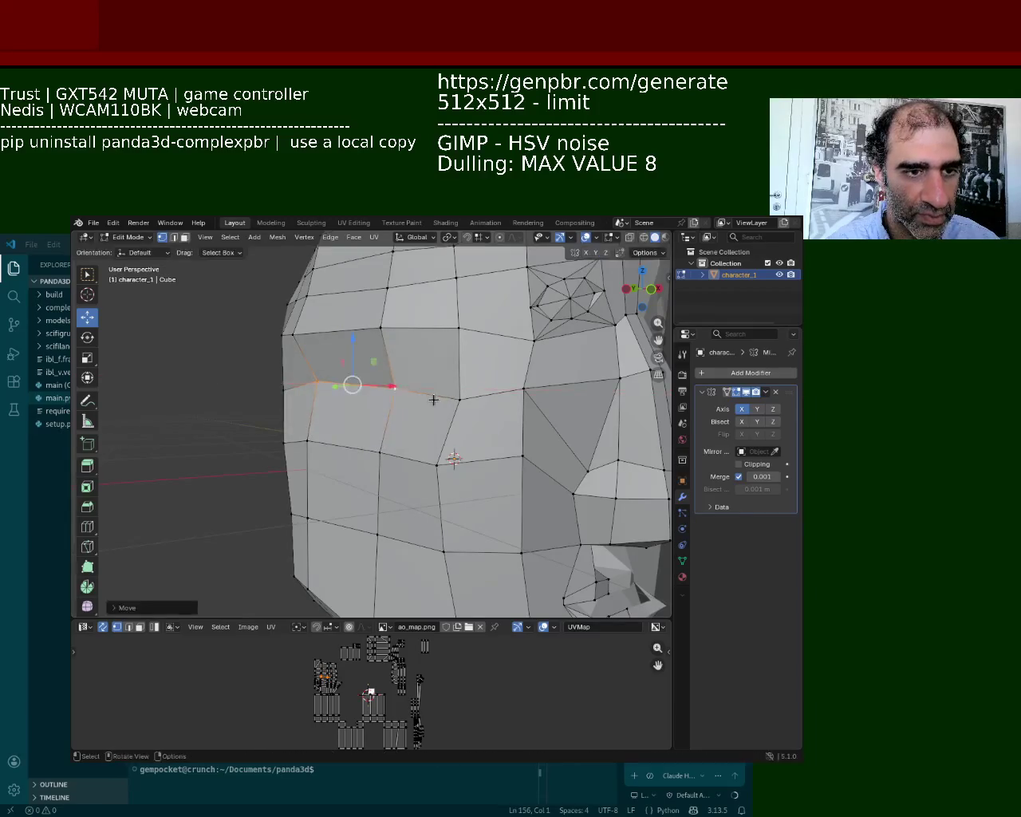
# Step: Move a vertex on the side of the head along X
pyautogui.moveTo(460, 399)
pyautogui.mouseDown(button='middle')
pyautogui.moveTo(455, 458)
pyautogui.moveTo(362, 376)
pyautogui.moveTo(345, 429)
pyautogui.mouseUp(button='middle')
pyautogui.click(346, 430)
pyautogui.press('g')
pyautogui.press('x')
pyautogui.click(318, 433)
# Step: Move the higher side vertex along Y
pyautogui.click(355, 378)
pyautogui.press('g')
pyautogui.press('y')
pyautogui.click(350, 362)
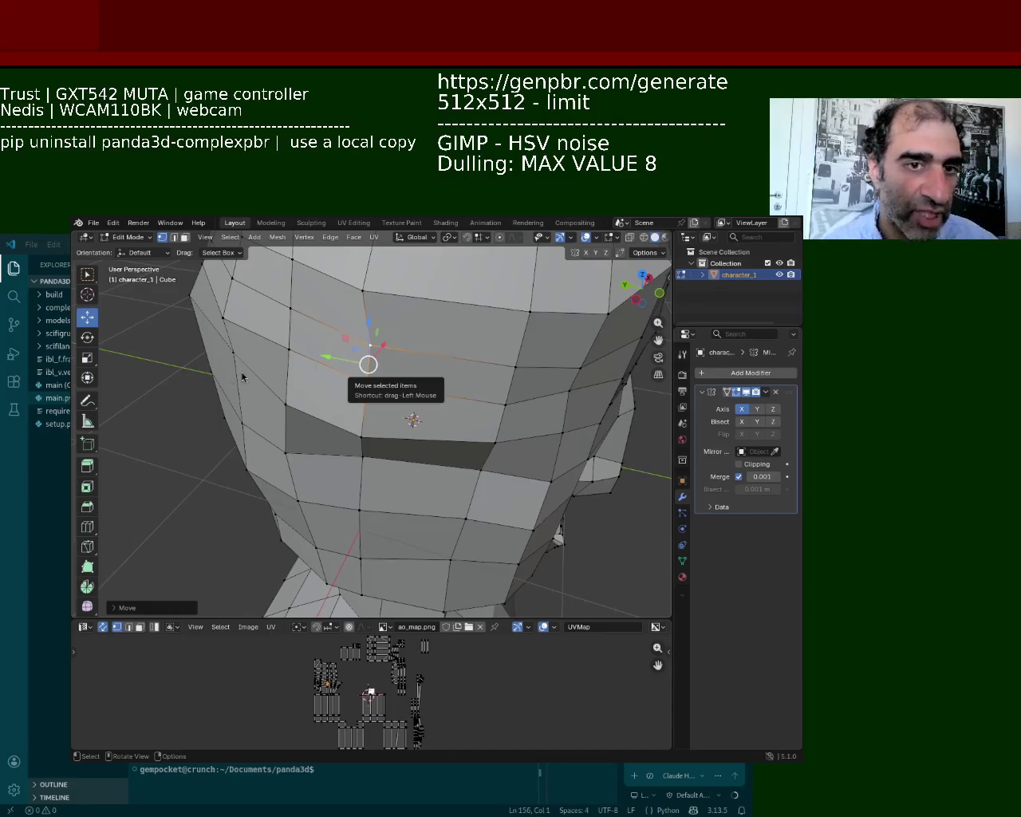
pyautogui.moveTo(432, 515)
pyautogui.mouseDown(button='middle')
pyautogui.moveTo(401, 383)
pyautogui.moveTo(383, 420)
pyautogui.moveTo(398, 399)
pyautogui.moveTo(403, 441)
pyautogui.moveTo(358, 439)
pyautogui.moveTo(392, 424)
pyautogui.moveTo(365, 412)
pyautogui.moveTo(403, 413)
pyautogui.mouseUp(button='middle')
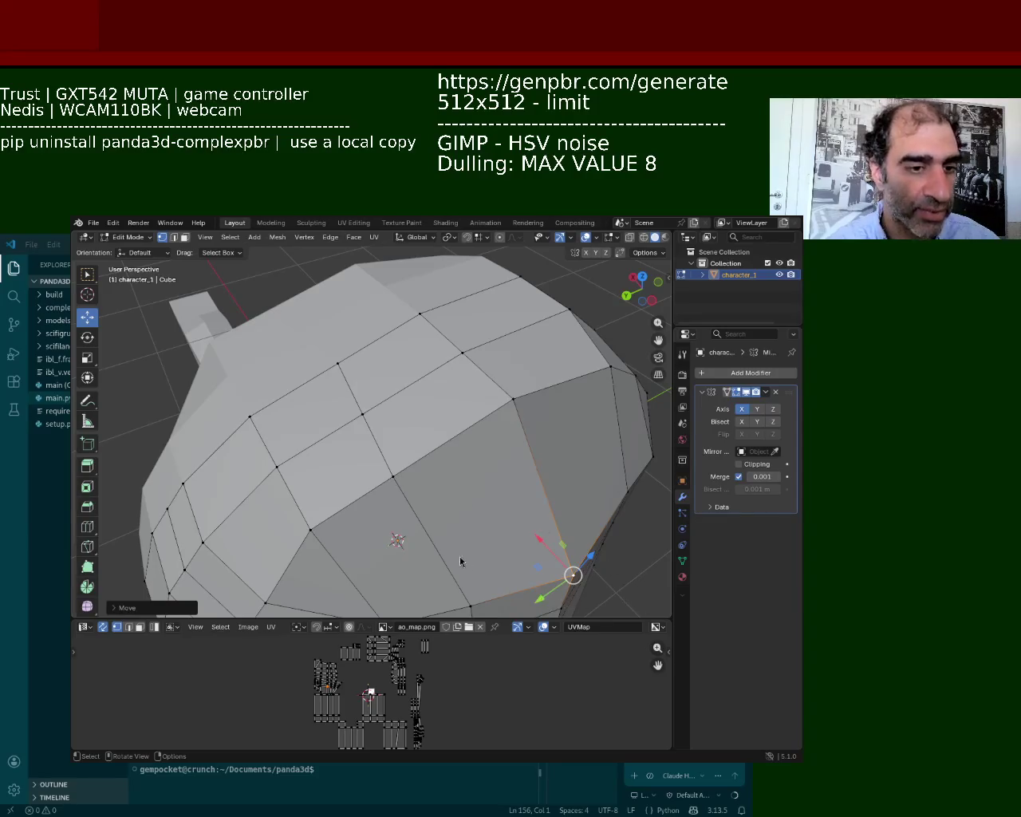
# Step: Lower the horizontal edge loop across the head along Z
pyautogui.scroll(2, 461, 561)
pyautogui.scroll(3, 342, 419)
pyautogui.moveTo(374, 343)
pyautogui.mouseDown(button='middle')
pyautogui.moveTo(412, 387)
pyautogui.moveTo(470, 423)
pyautogui.moveTo(409, 444)
pyautogui.mouseUp(button='middle')
pyautogui.scroll(-3, 513, 449)
pyautogui.moveTo(338, 432); pyautogui.dragTo(370, 411, button='middle')
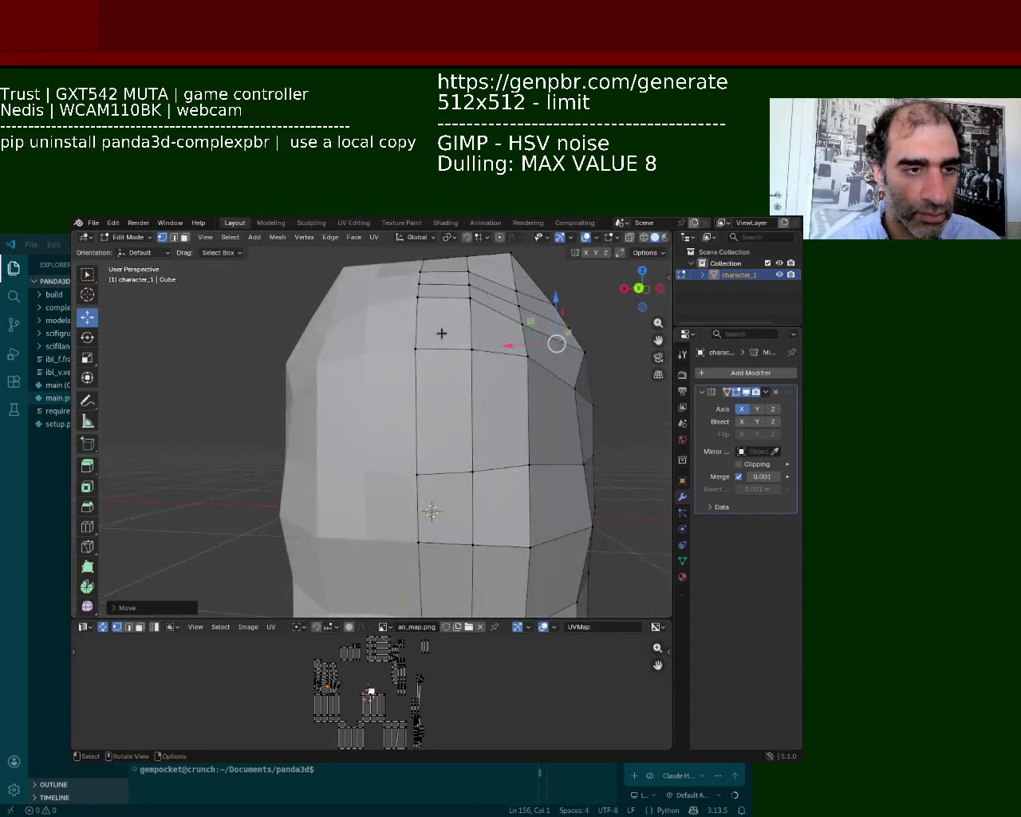
pyautogui.click(416, 349)
pyautogui.keyDown('alt'); pyautogui.click(444, 348); pyautogui.keyUp('alt')
pyautogui.moveTo(473, 323)
pyautogui.mouseDown()
pyautogui.moveTo(480, 367)
pyautogui.moveTo(474, 354)
pyautogui.mouseUp()
# Step: Move two vertices on the right side of the head to reshape it
pyautogui.click(584, 351)
pyautogui.moveTo(583, 349); pyautogui.dragTo(578, 406)
pyautogui.moveTo(577, 406); pyautogui.dragTo(548, 423, button='middle')
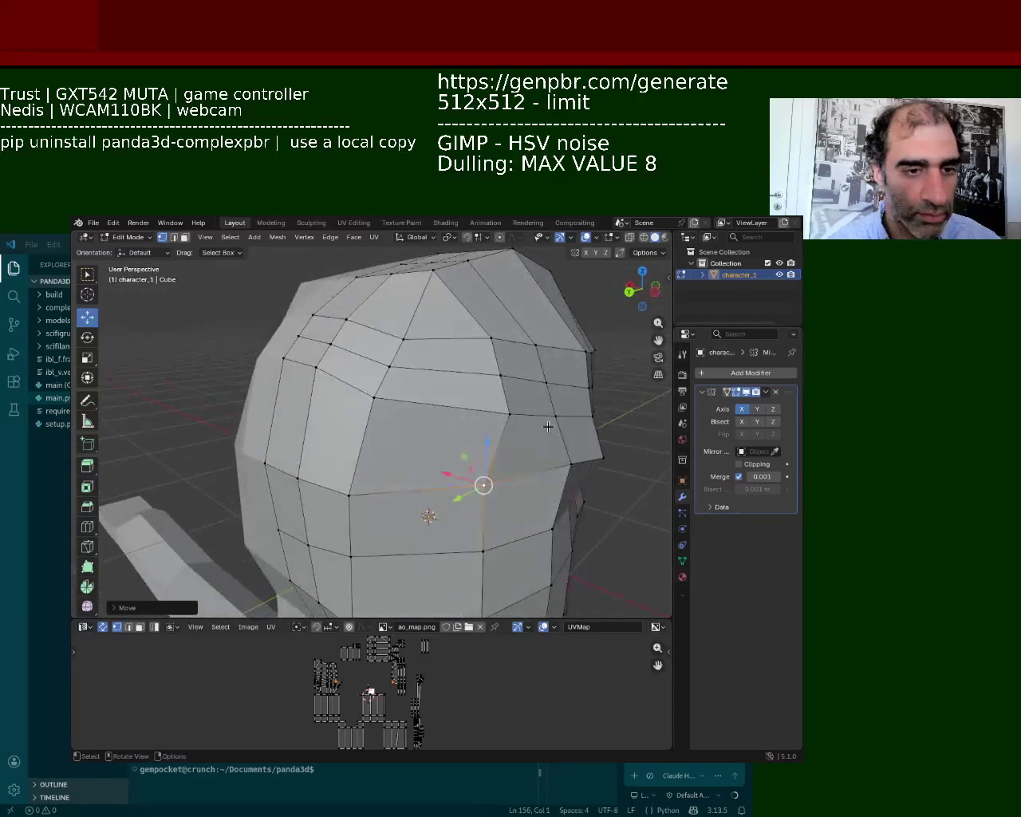
pyautogui.click(595, 457)
pyautogui.moveTo(551, 451); pyautogui.dragTo(558, 446)
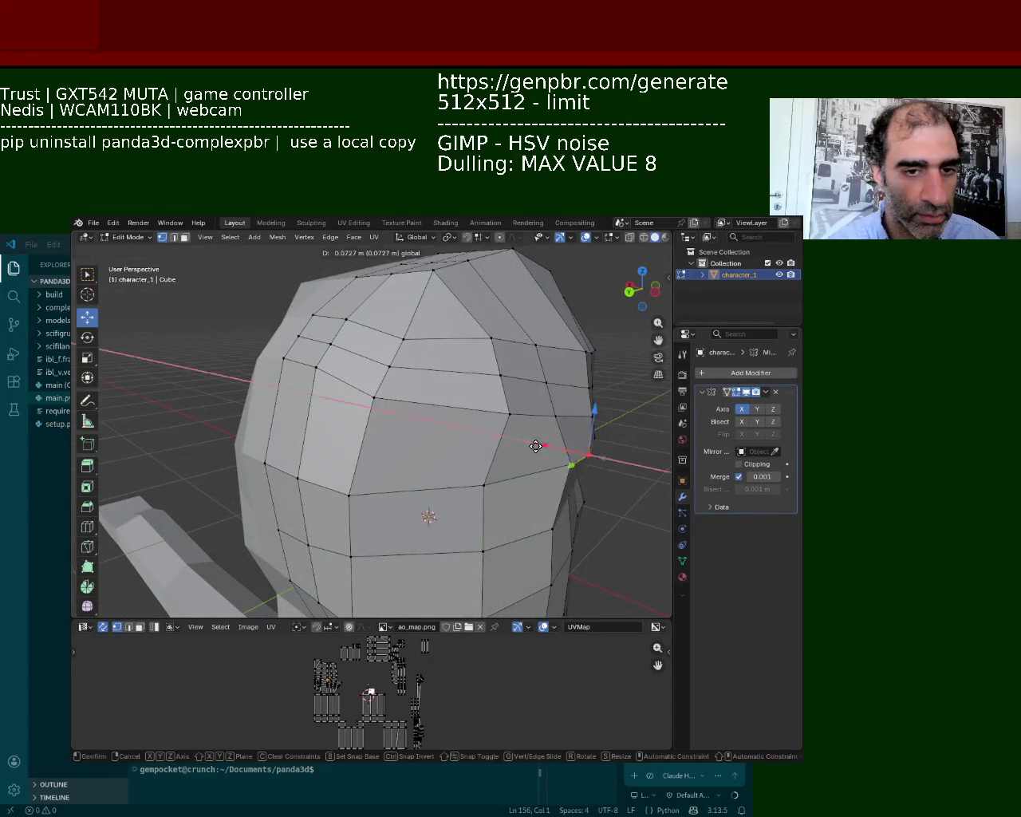
pyautogui.scroll(5, 478, 430)
pyautogui.moveTo(479, 430); pyautogui.dragTo(392, 382, button='middle')
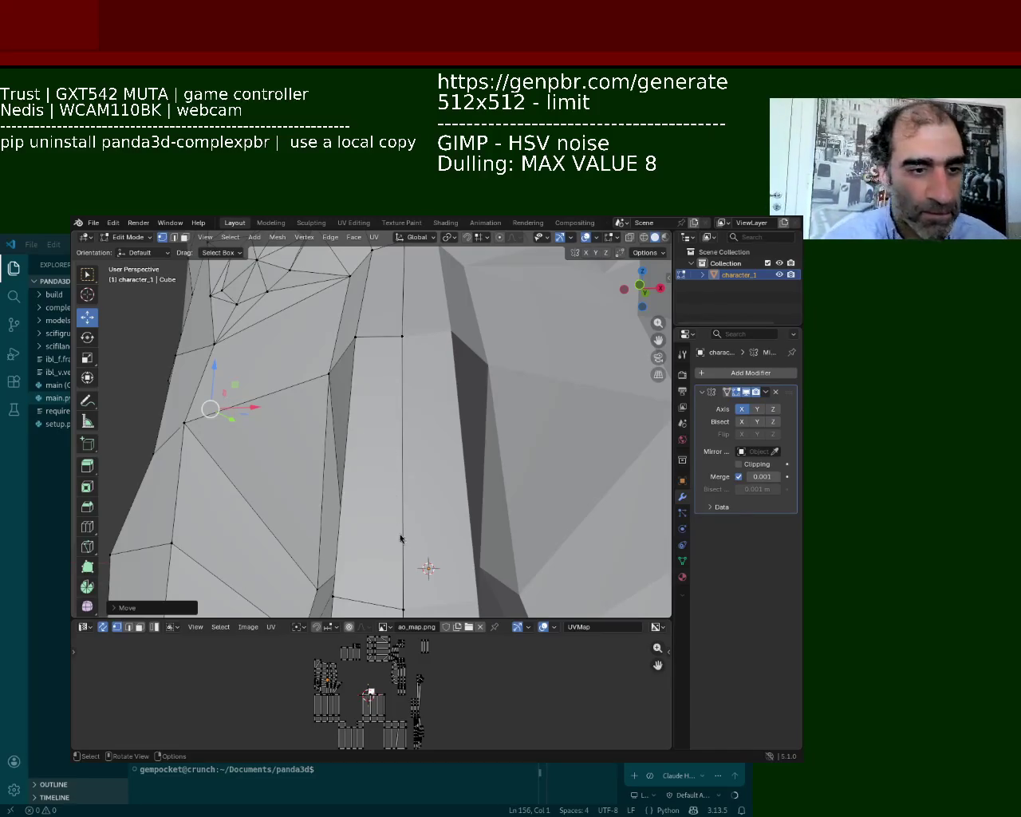
# Step: Raise a vertex on the head's side edge along Z with the gizmo
pyautogui.moveTo(299, 469)
pyautogui.mouseDown(button='middle')
pyautogui.moveTo(405, 509)
pyautogui.moveTo(307, 392)
pyautogui.moveTo(333, 360)
pyautogui.moveTo(337, 394)
pyautogui.mouseUp(button='middle')
pyautogui.click(354, 389)
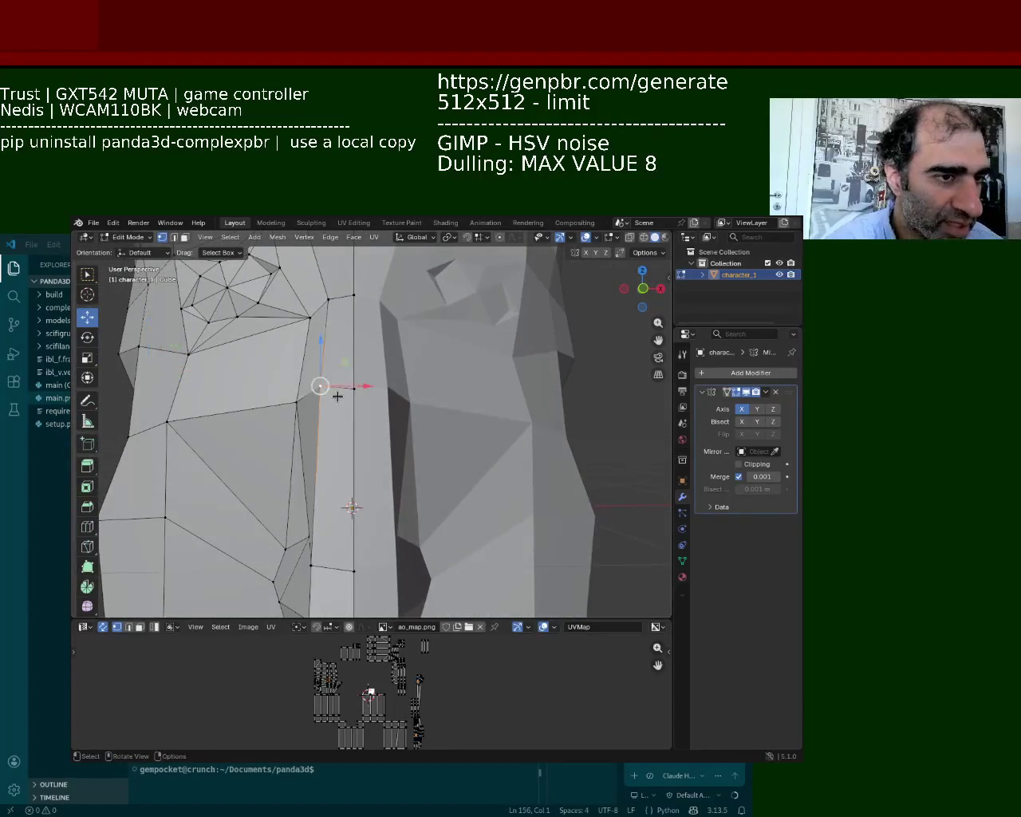
pyautogui.moveTo(355, 356)
pyautogui.mouseDown()
pyautogui.moveTo(358, 334)
pyautogui.moveTo(356, 343)
pyautogui.mouseUp()
pyautogui.moveTo(357, 343); pyautogui.dragTo(442, 377, button='middle')
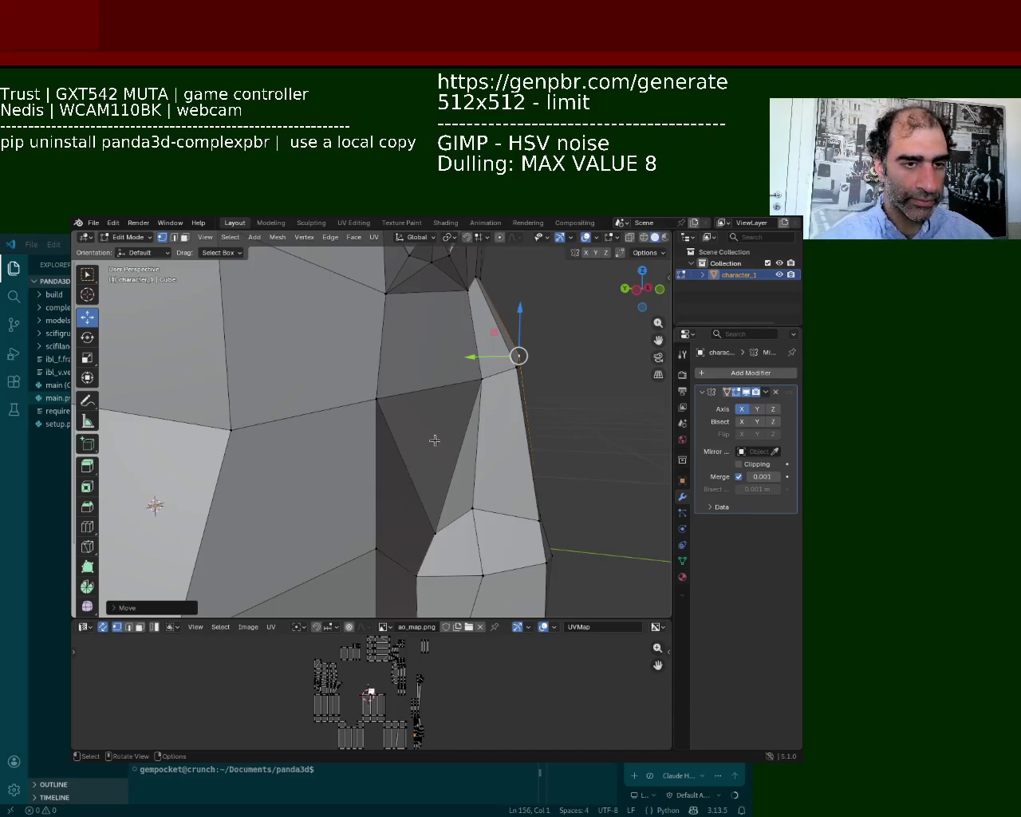
# Step: Move the selected face vertex along Y
pyautogui.press('g')
pyautogui.moveTo(331, 488)
pyautogui.mouseDown(button='middle')
pyautogui.moveTo(381, 359)
pyautogui.moveTo(408, 371)
pyautogui.moveTo(413, 443)
pyautogui.moveTo(433, 409)
pyautogui.mouseUp(button='middle')
pyautogui.moveTo(471, 458); pyautogui.dragTo(498, 397)
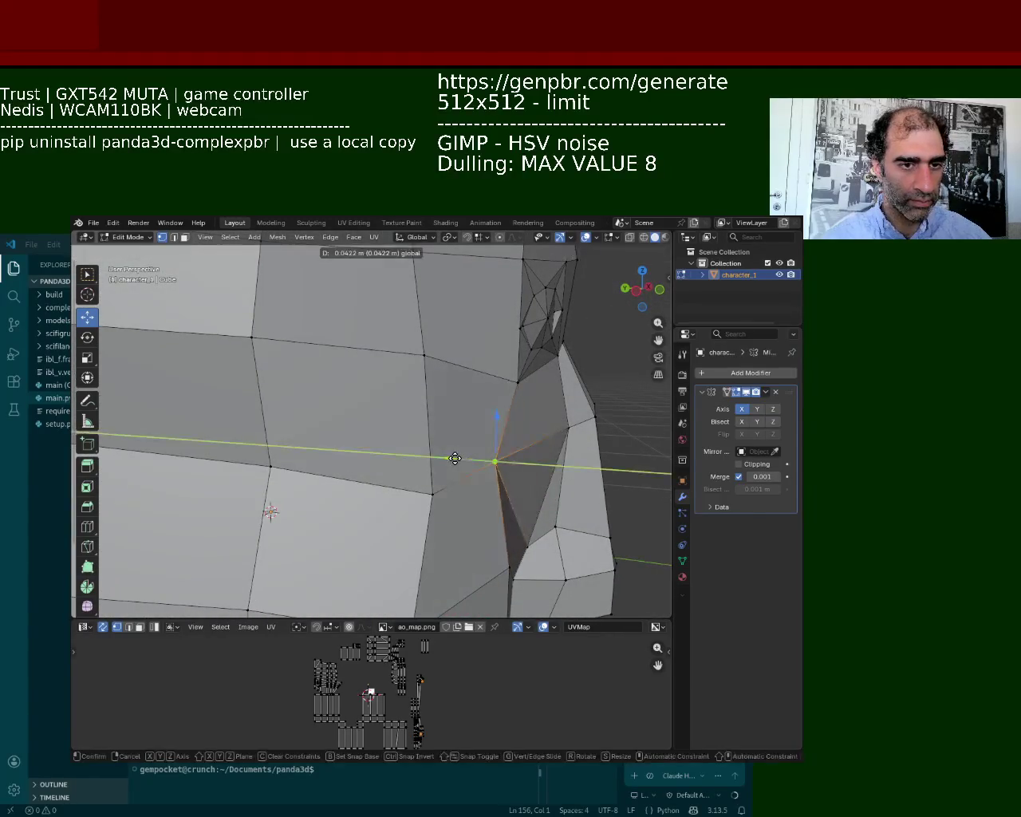
# Step: Pull another face vertex near the eye down into place
pyautogui.click(517, 382)
pyautogui.click(424, 354)
pyautogui.moveTo(424, 331); pyautogui.dragTo(483, 386)
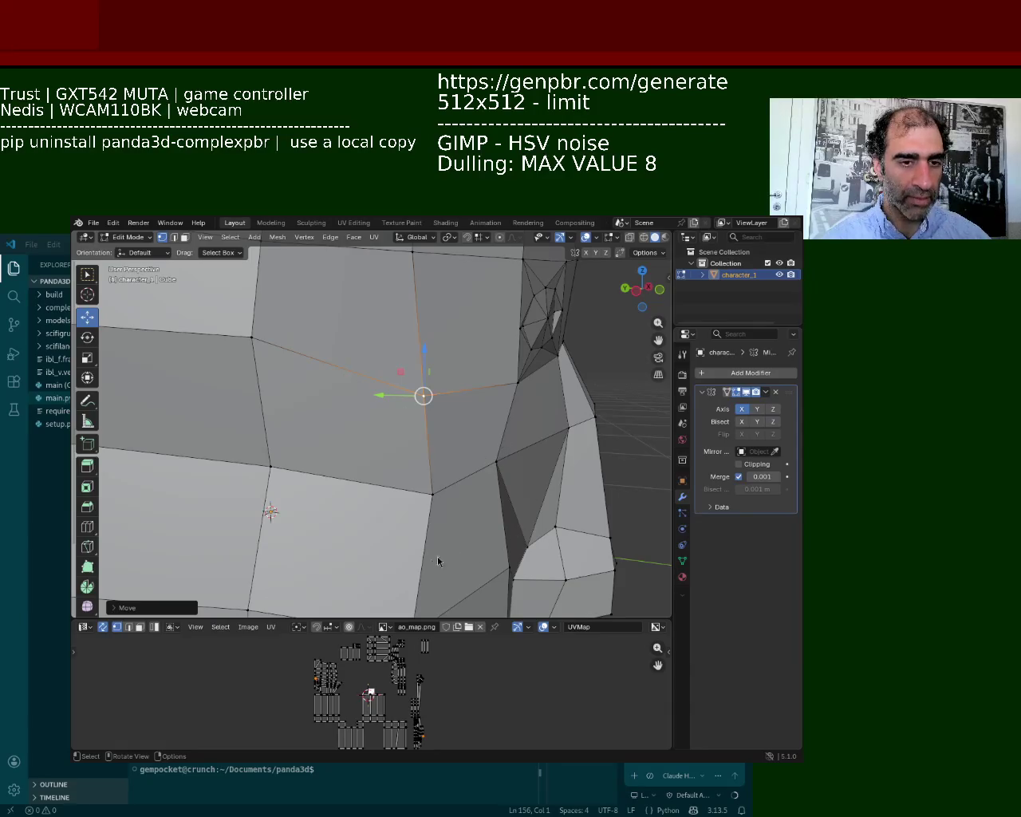
pyautogui.moveTo(439, 558)
pyautogui.mouseDown(button='middle')
pyautogui.moveTo(332, 398)
pyautogui.moveTo(468, 331)
pyautogui.mouseUp(button='middle')
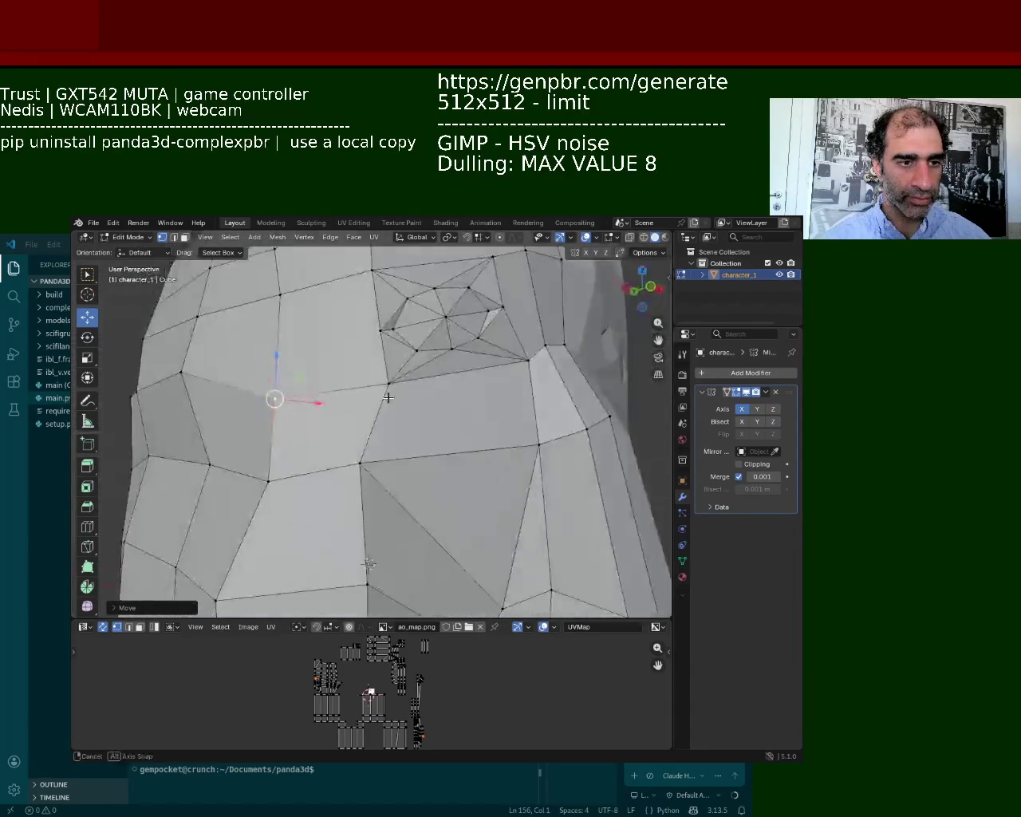
pyautogui.moveTo(468, 331); pyautogui.dragTo(477, 322)
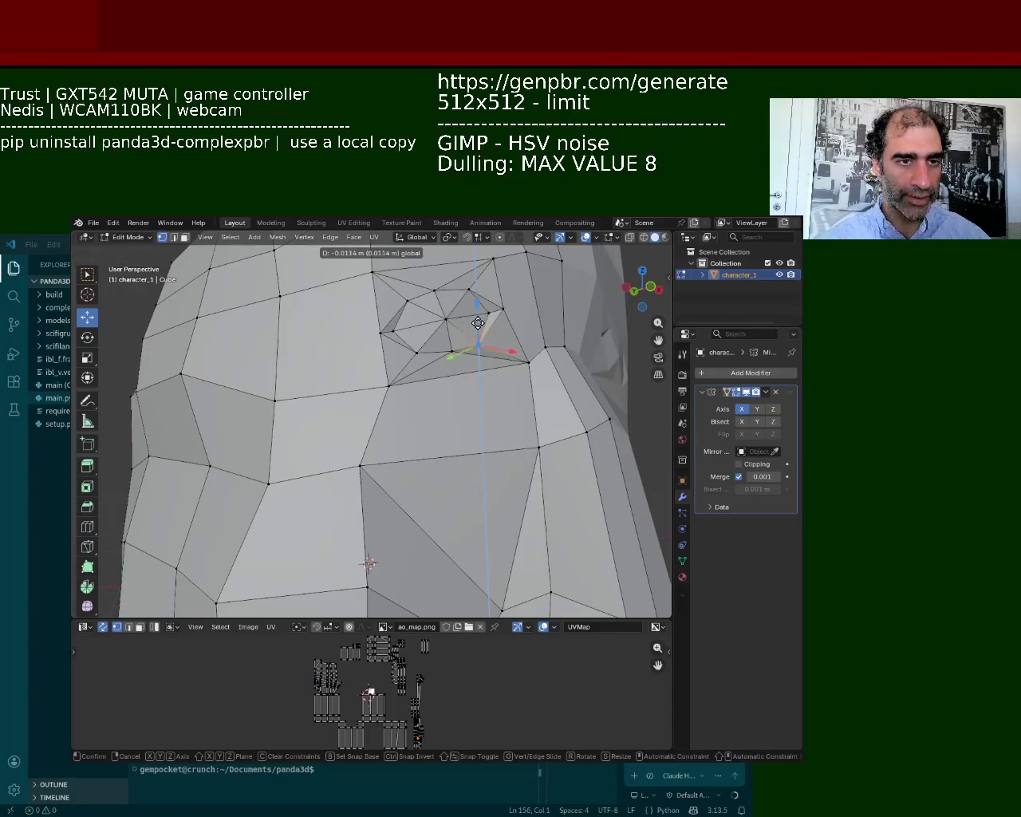
pyautogui.moveTo(477, 321)
pyautogui.mouseDown(button='middle')
pyautogui.moveTo(472, 363)
pyautogui.moveTo(358, 360)
pyautogui.moveTo(319, 335)
pyautogui.moveTo(294, 421)
pyautogui.mouseUp(button='middle')
# Step: Raise a vertex on the eye's lower edge slightly
pyautogui.scroll(3, 294, 422)
pyautogui.moveTo(326, 362); pyautogui.dragTo(360, 386, button='middle')
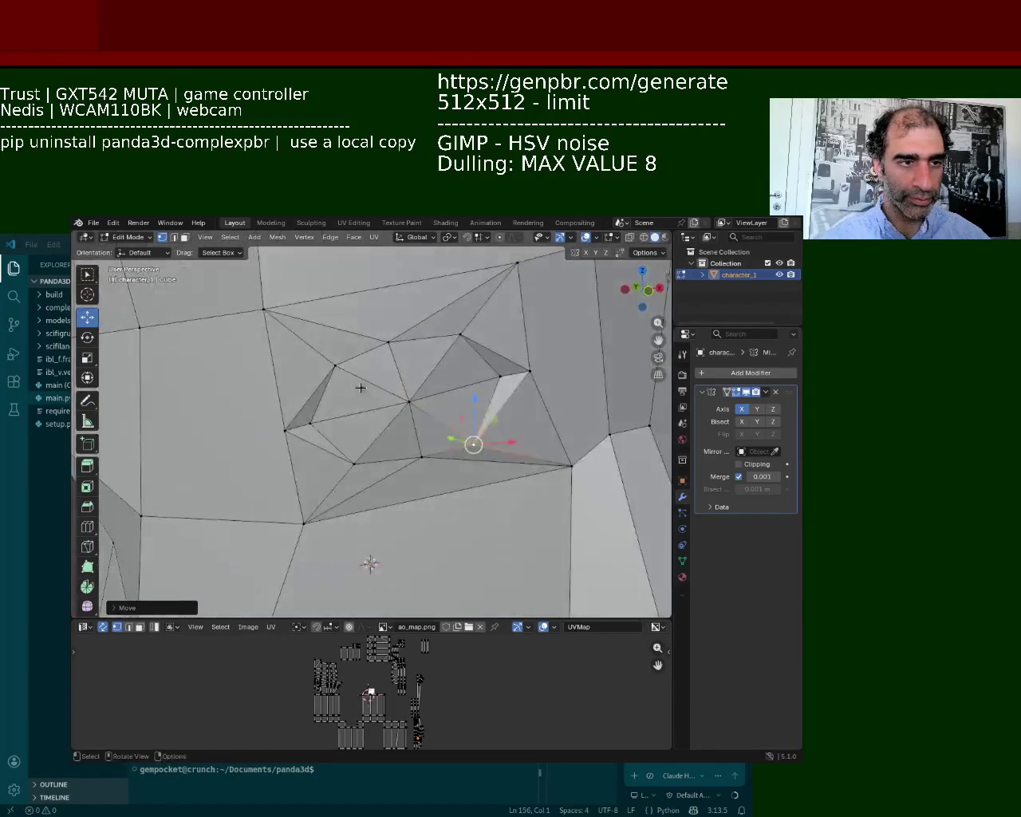
pyautogui.click(446, 351)
pyautogui.click(335, 365)
pyautogui.moveTo(335, 364); pyautogui.dragTo(335, 355)
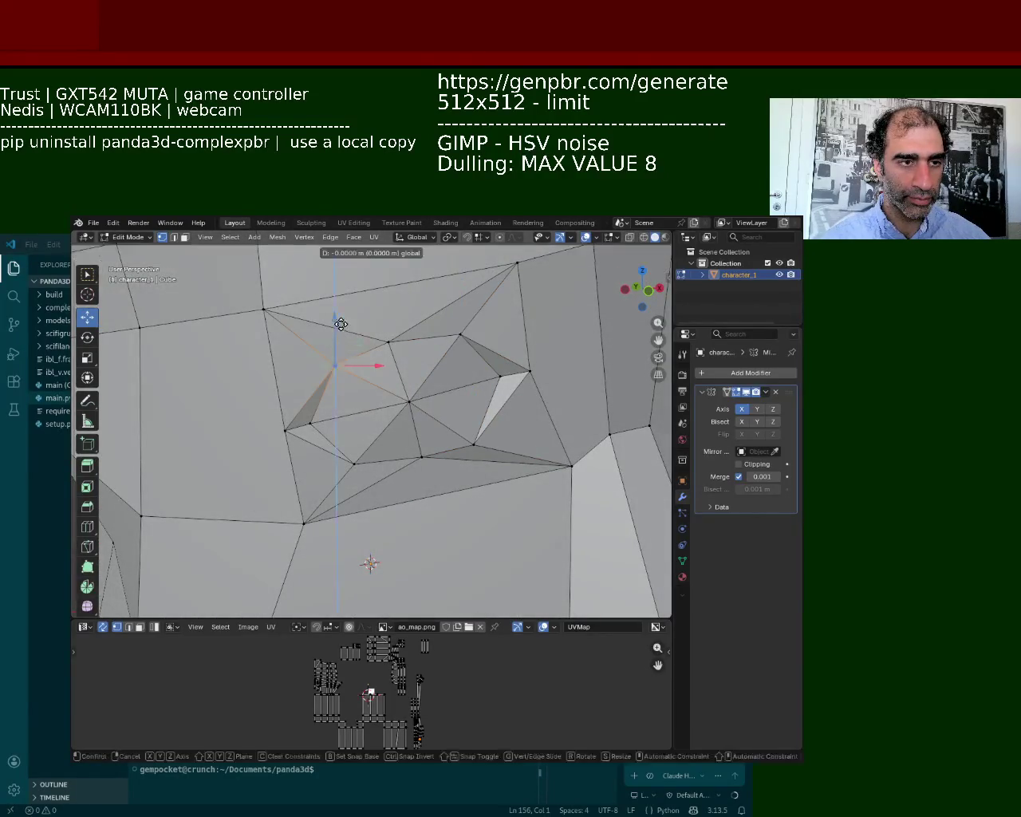
# Step: Move the lower eye vertex vertically with G Z
pyautogui.click(388, 342)
pyautogui.press('g')
pyautogui.press('Return')
pyautogui.click(422, 457)
pyautogui.press('g')
pyautogui.press('z')
pyautogui.press('Return')
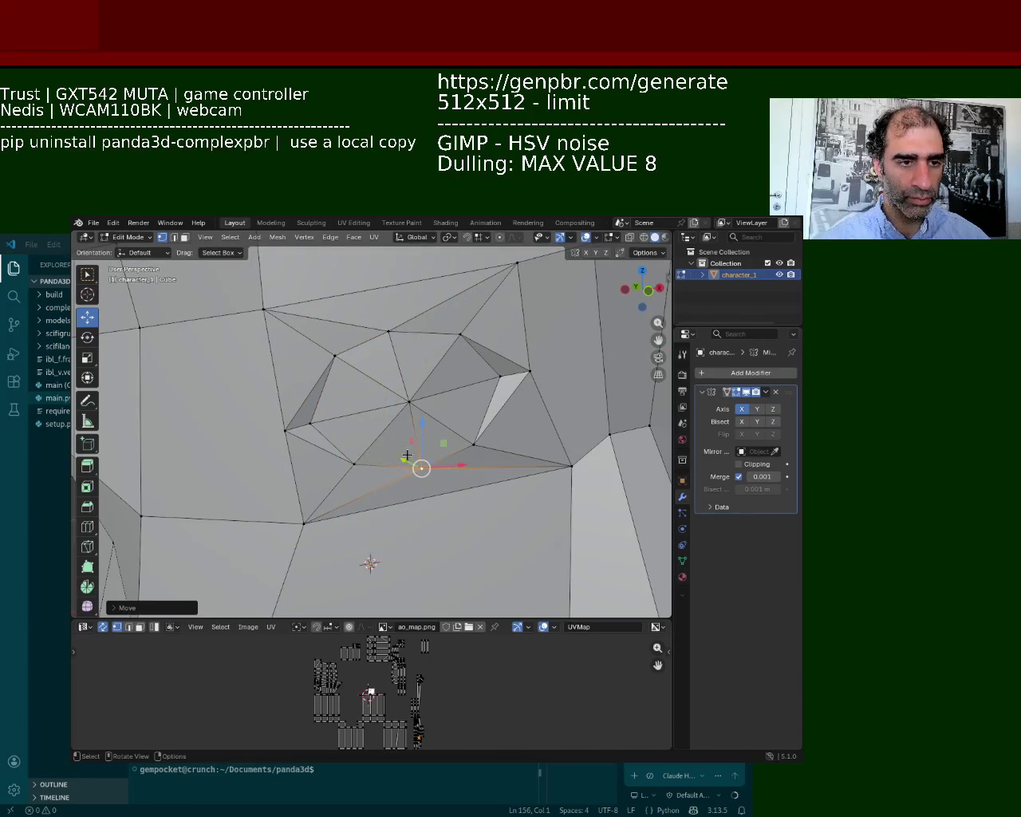
# Step: Move another vertex below the eye vertically with G Z
pyautogui.click(353, 463)
pyautogui.press('g')
pyautogui.press('z')
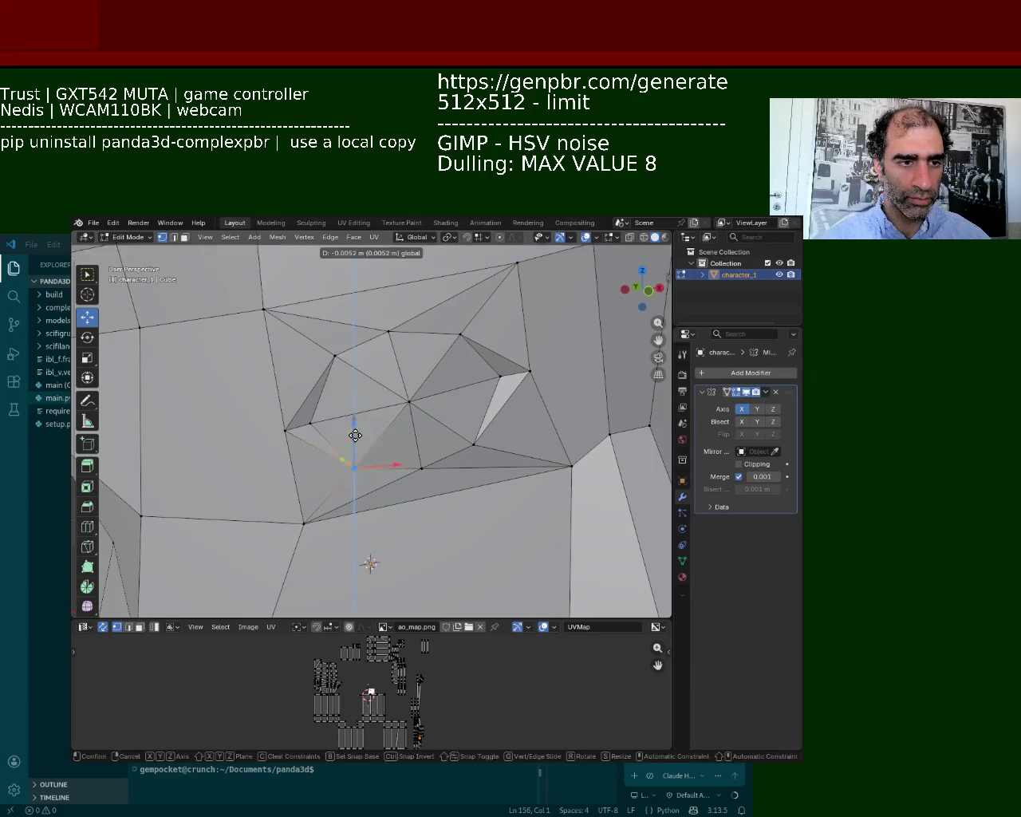
pyautogui.press('Return')
pyautogui.moveTo(415, 434)
pyautogui.mouseDown(button='middle')
pyautogui.moveTo(435, 407)
pyautogui.moveTo(414, 446)
pyautogui.moveTo(362, 424)
pyautogui.moveTo(423, 434)
pyautogui.moveTo(412, 391)
pyautogui.moveTo(429, 433)
pyautogui.moveTo(454, 440)
pyautogui.moveTo(440, 386)
pyautogui.mouseUp(button='middle')
# Step: Nudge a top-of-head vertex along Y to round the skull
pyautogui.scroll(3, 422, 433)
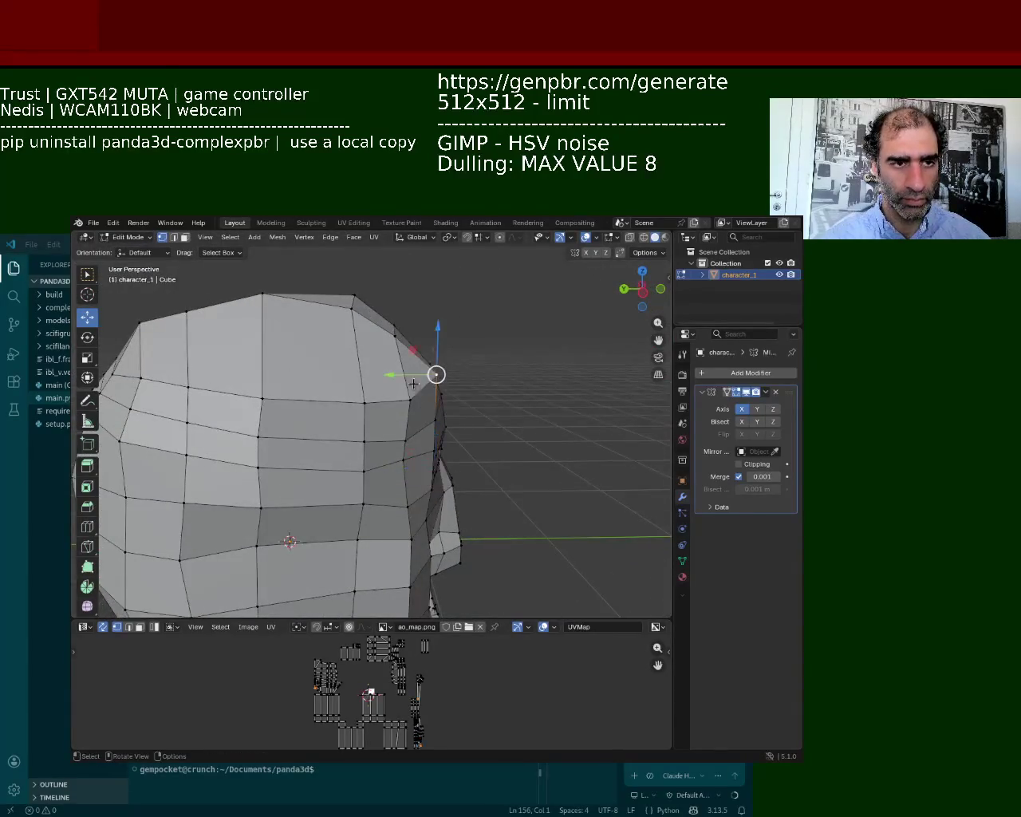
pyautogui.moveTo(398, 379); pyautogui.dragTo(386, 382)
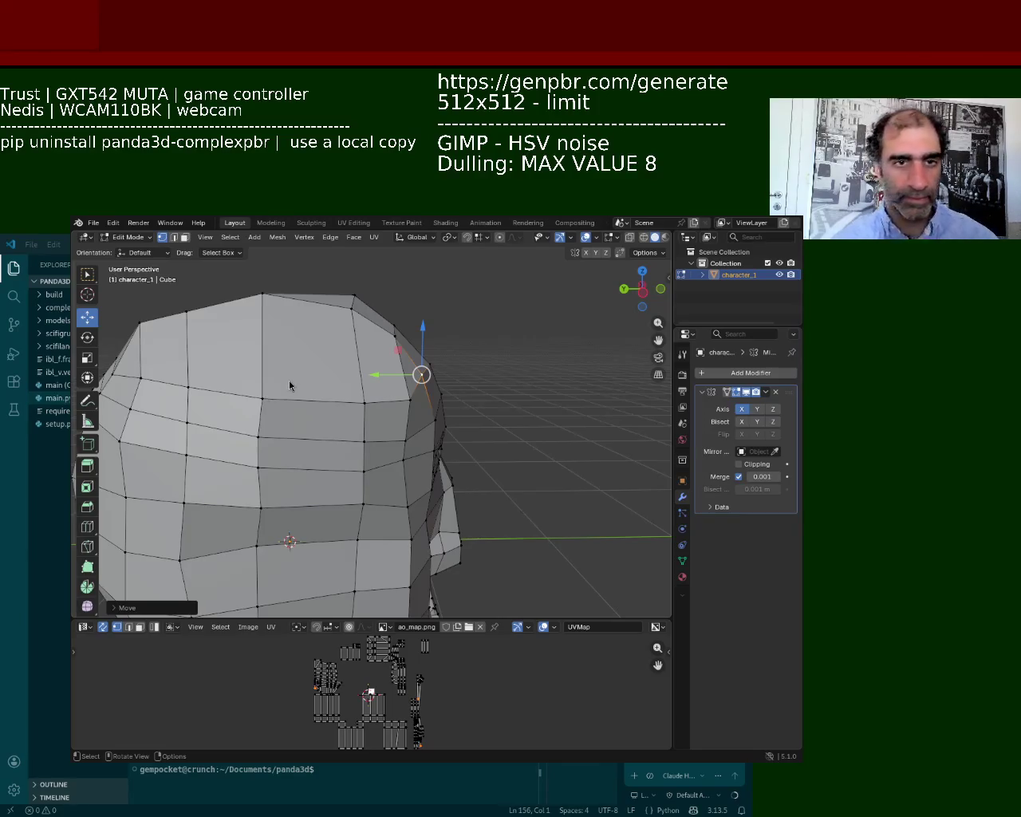
pyautogui.moveTo(457, 553)
pyautogui.mouseDown(button='middle')
pyautogui.moveTo(358, 471)
pyautogui.moveTo(332, 406)
pyautogui.mouseUp(button='middle')
# Step: Inset the small cluster of eye faces and push the inset along Z to recess it
pyautogui.moveTo(332, 407); pyautogui.dragTo(400, 467)
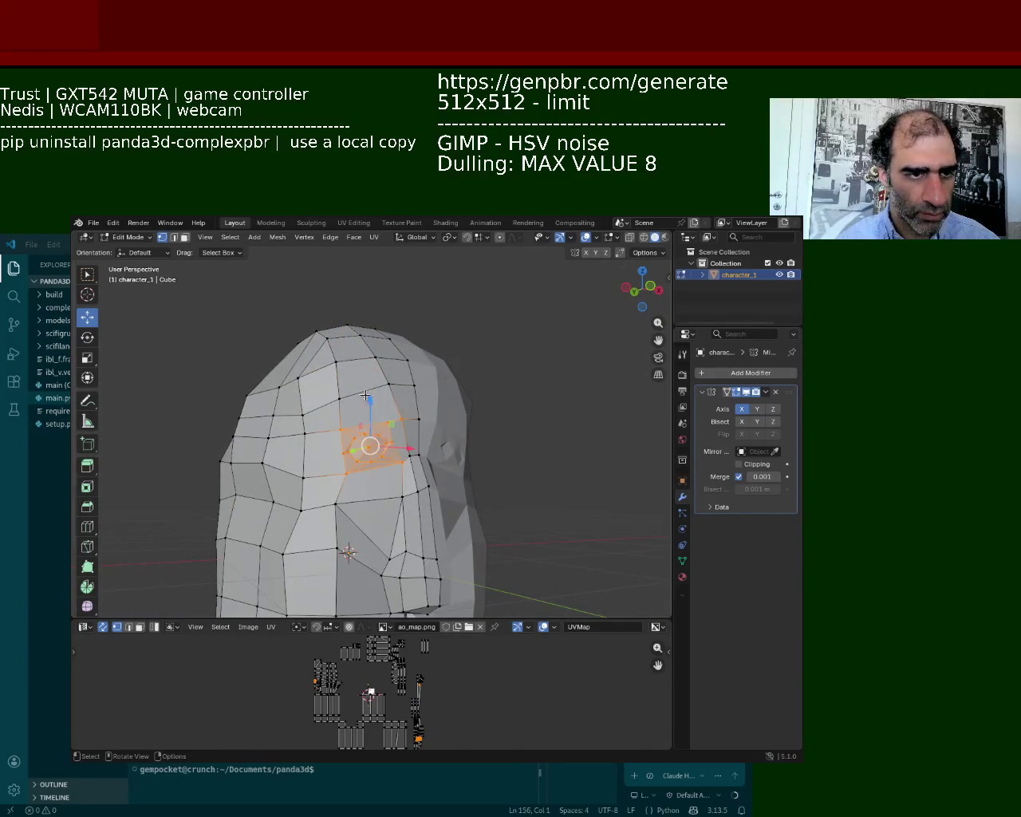
pyautogui.press('i')
pyautogui.click(371, 441)
pyautogui.press('g')
pyautogui.press('z')
pyautogui.click(418, 404)
pyautogui.scroll(4, 283, 462)
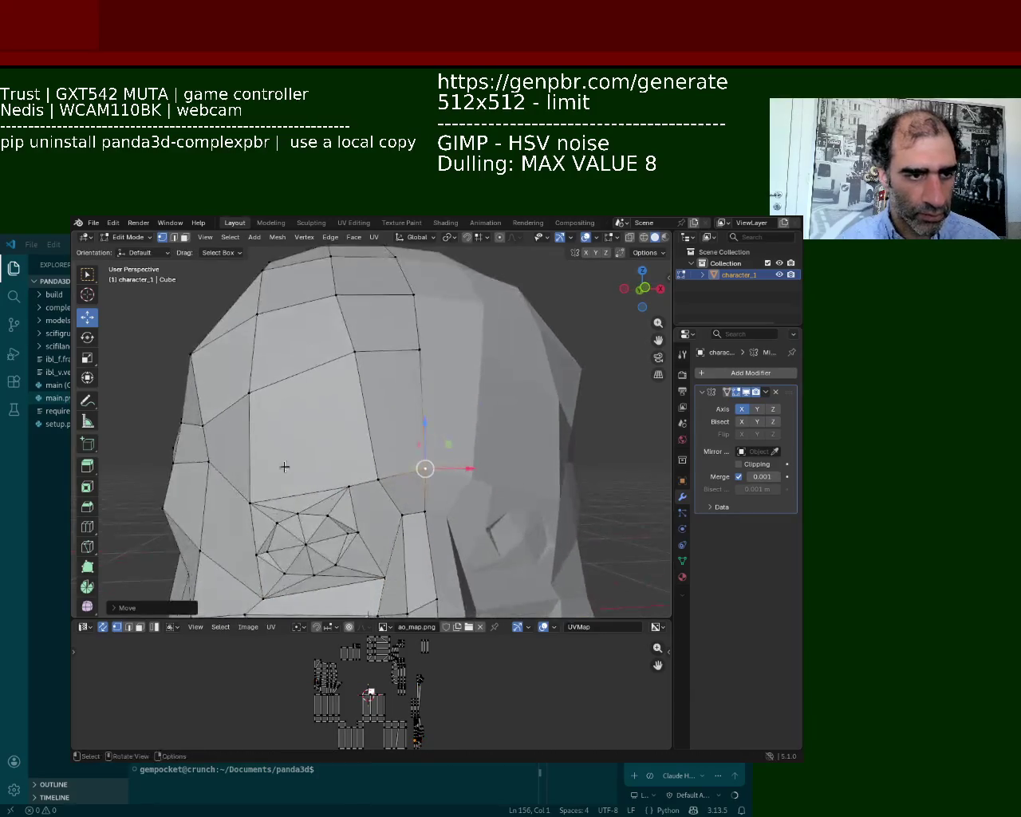
pyautogui.moveTo(283, 462); pyautogui.dragTo(358, 412, button='middle')
# Step: Inset a second ring of faces around the eye, then clear the selection
pyautogui.moveTo(307, 423); pyautogui.dragTo(364, 546)
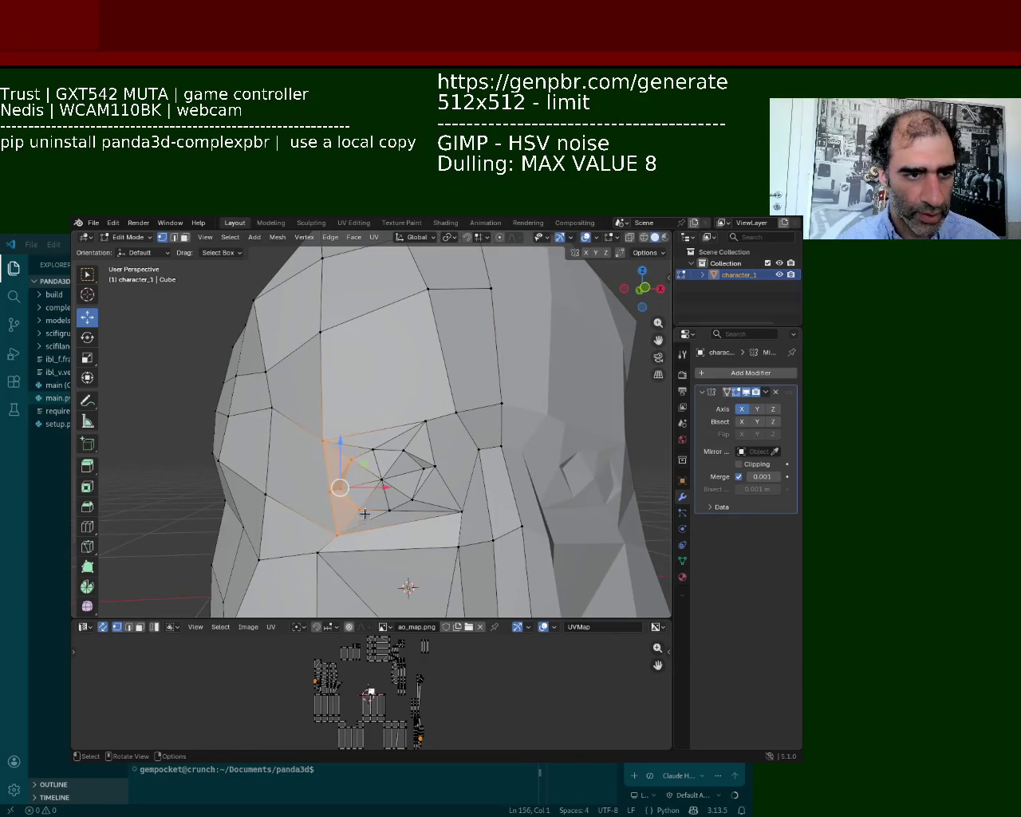
pyautogui.press('i')
pyautogui.click(351, 424)
pyautogui.hotkey('alt', 'a')
# Step: Raise two sets of eye vertices vertically to shape the socket's upper edge
pyautogui.moveTo(369, 405)
pyautogui.mouseDown()
pyautogui.moveTo(399, 536)
pyautogui.moveTo(394, 529)
pyautogui.mouseUp()
pyautogui.moveTo(383, 453); pyautogui.dragTo(384, 418)
pyautogui.click(387, 496)
pyautogui.click(403, 450)
pyautogui.moveTo(403, 427); pyautogui.dragTo(405, 404)
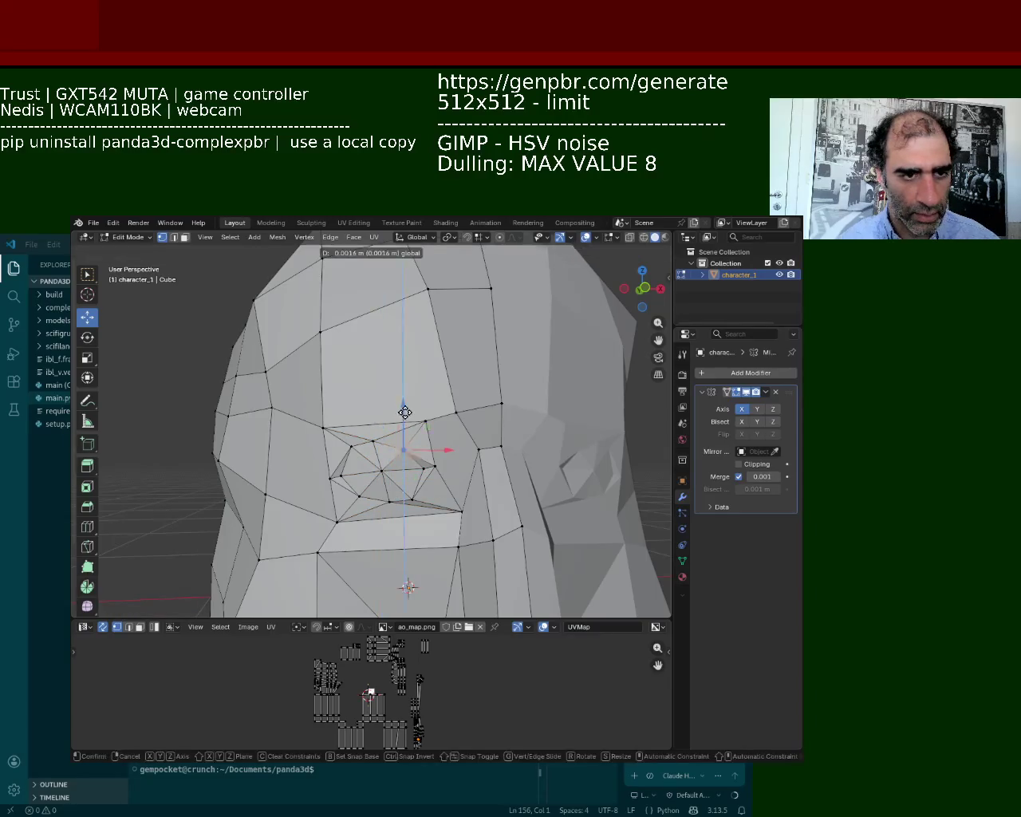
# Step: Slide individual eye vertices sideways, including the lower vertex and the inner corner
pyautogui.click(412, 501)
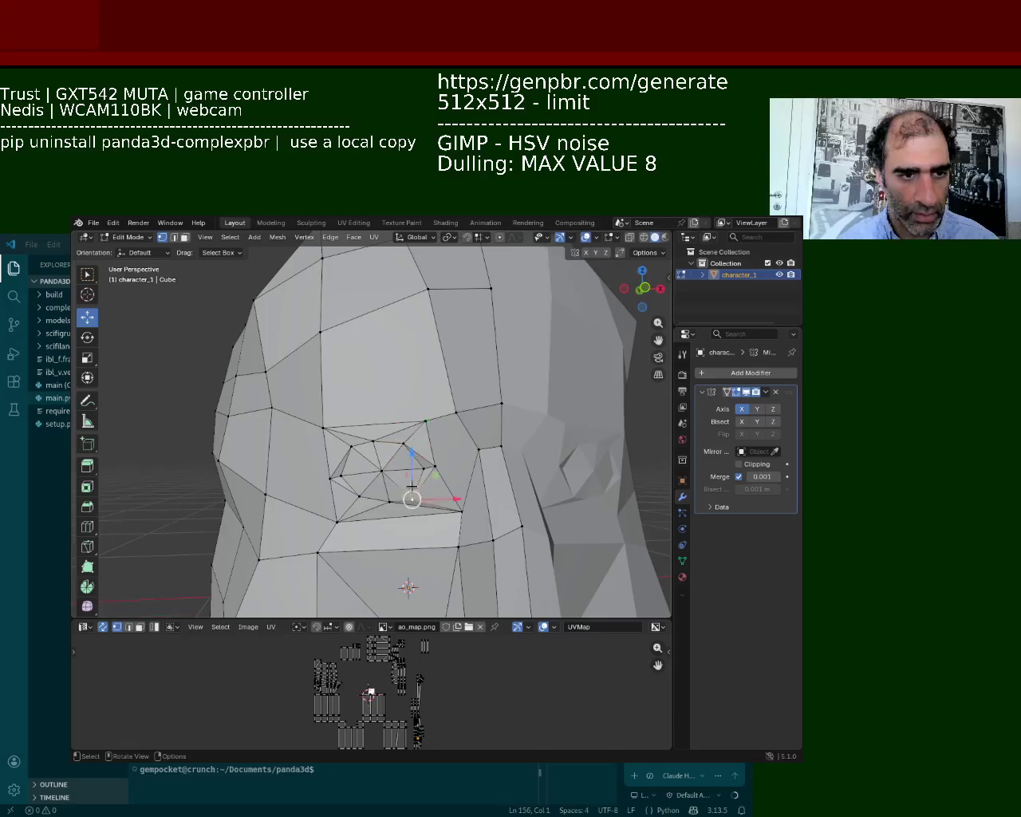
pyautogui.moveTo(435, 495); pyautogui.dragTo(438, 494)
pyautogui.click(439, 495)
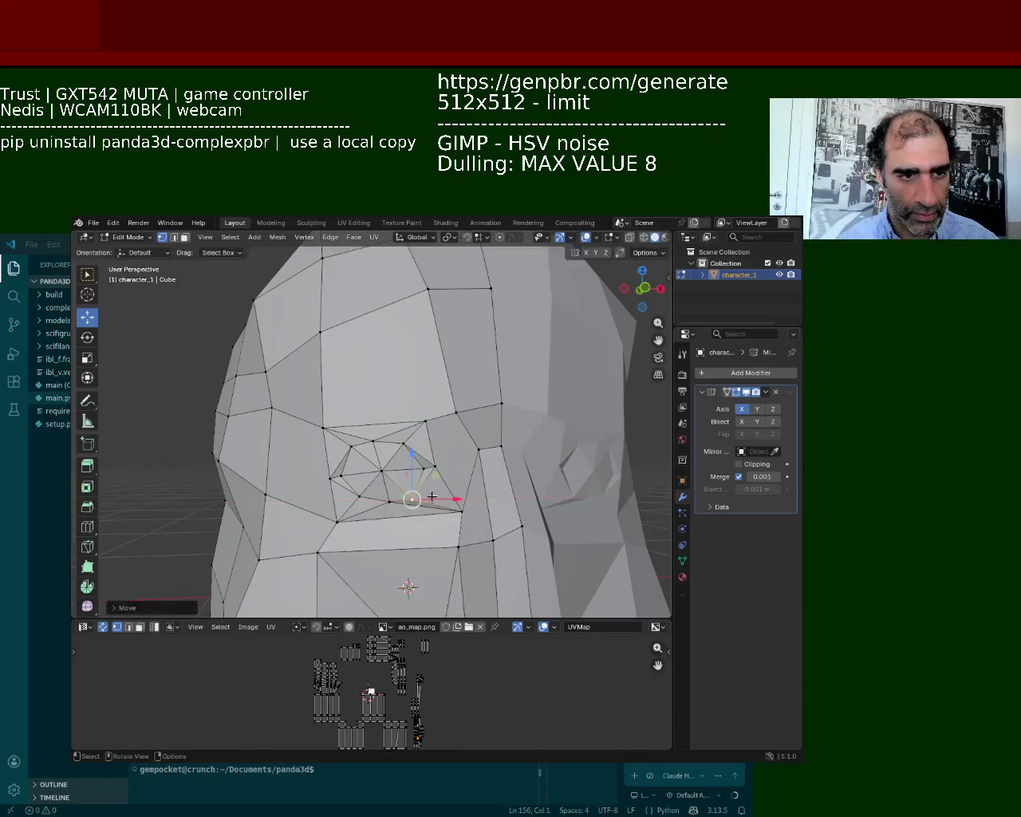
pyautogui.click(388, 500)
pyautogui.moveTo(425, 498); pyautogui.dragTo(416, 501)
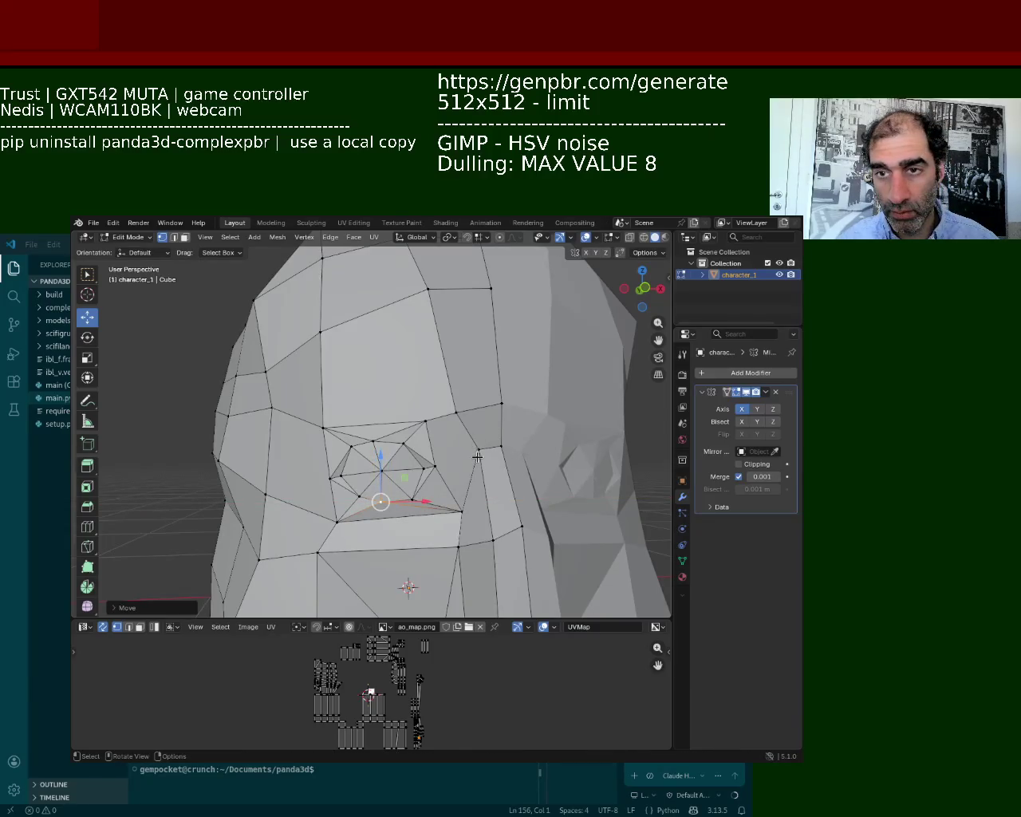
pyautogui.click(429, 466)
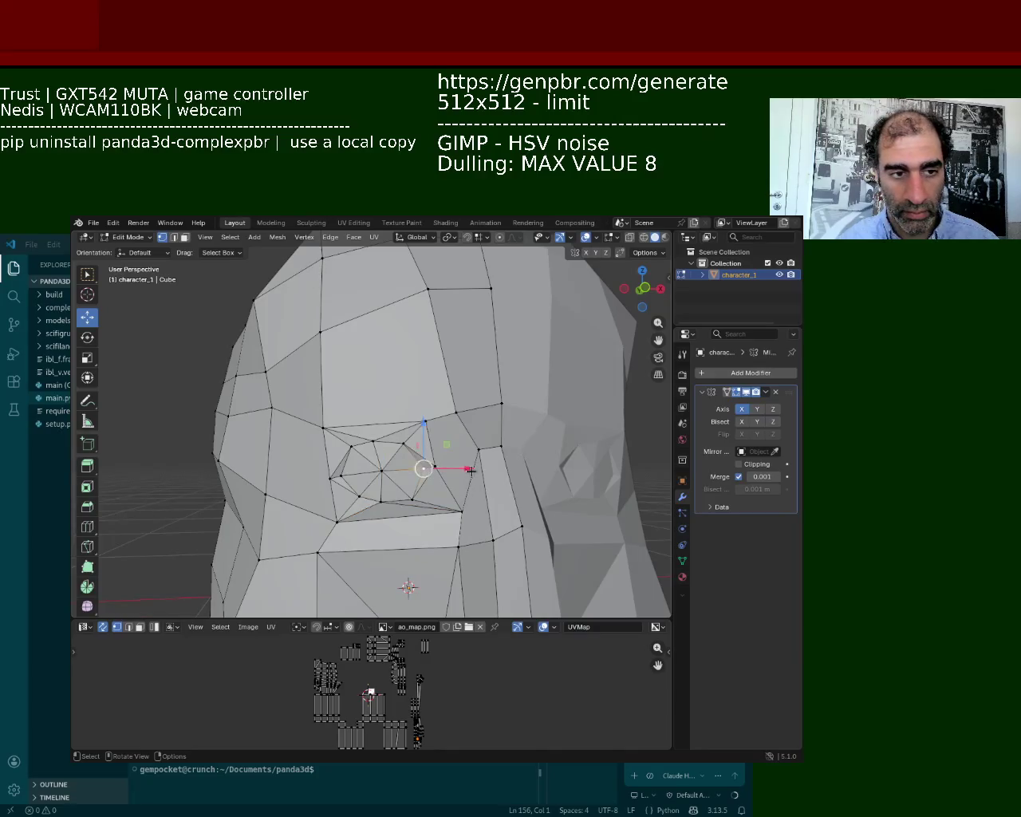
pyautogui.moveTo(450, 470); pyautogui.dragTo(444, 472)
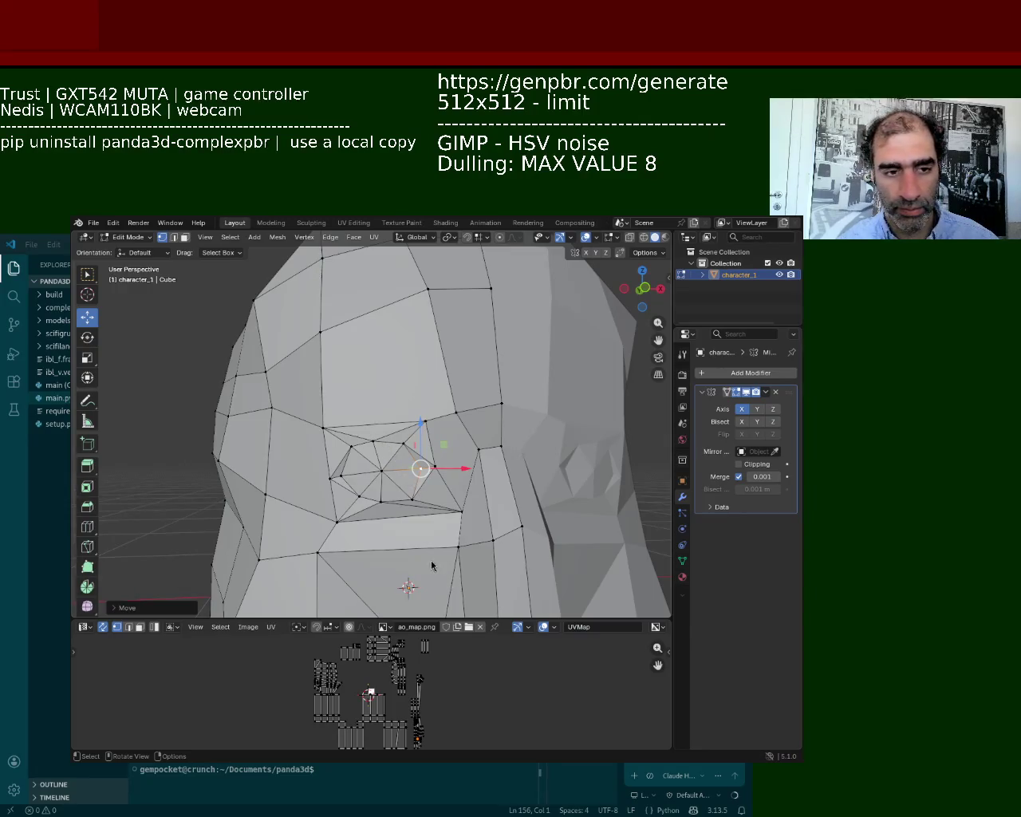
# Step: Zoom and orbit in on the eye area to inspect the finished socket
pyautogui.scroll(3, 415, 518)
pyautogui.moveTo(414, 519)
pyautogui.mouseDown(button='middle')
pyautogui.moveTo(381, 462)
pyautogui.moveTo(426, 420)
pyautogui.mouseUp(button='middle')
# Step: Reposition three cheek vertices below the eye, raising one and lowering two
pyautogui.click(442, 348)
pyautogui.moveTo(444, 349); pyautogui.dragTo(447, 380)
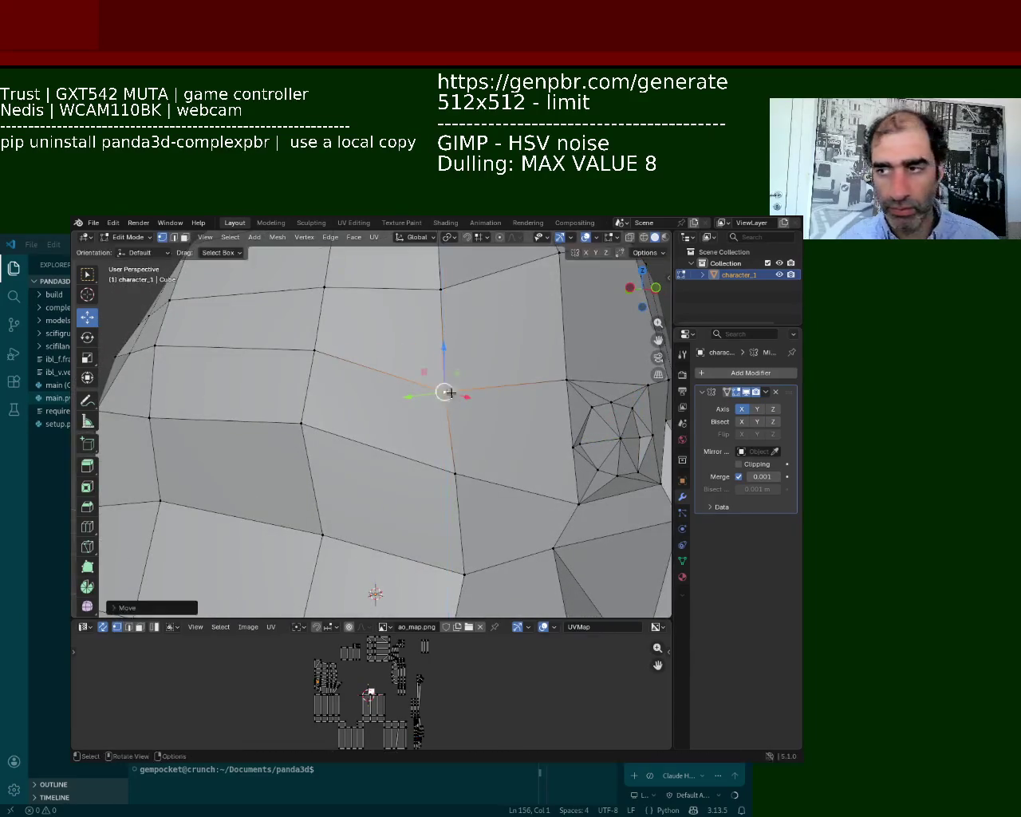
pyautogui.click(315, 412)
pyautogui.moveTo(315, 412); pyautogui.dragTo(316, 358)
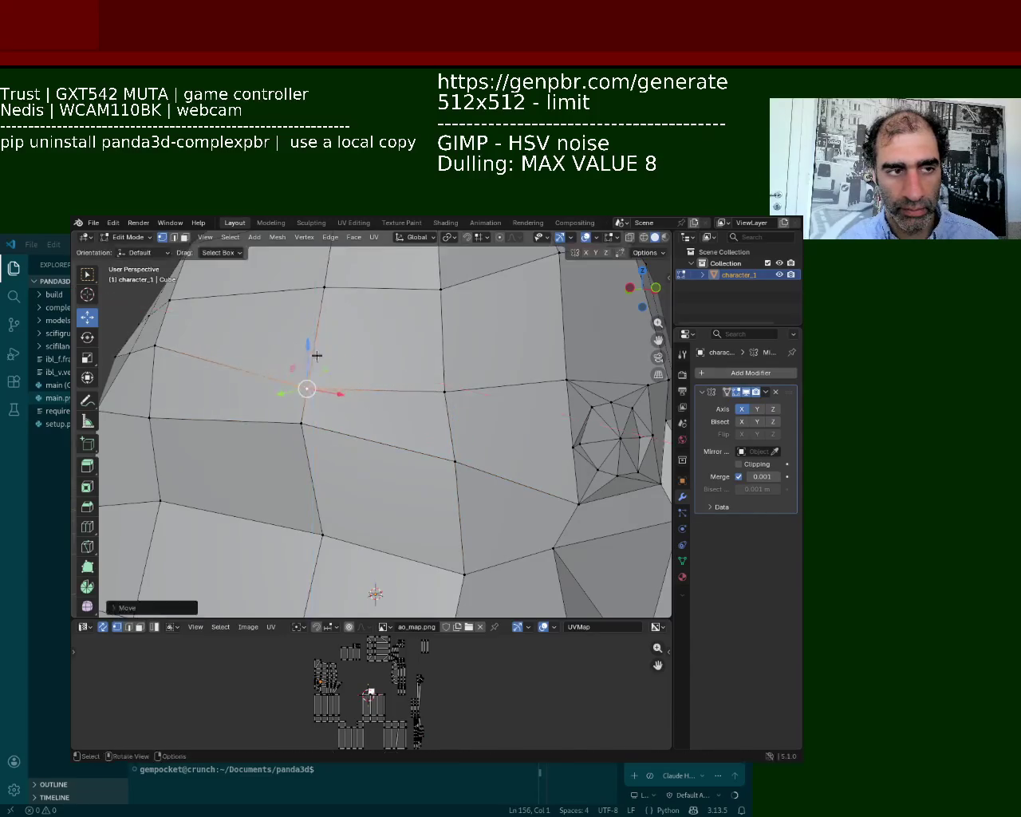
pyautogui.moveTo(376, 399); pyautogui.dragTo(427, 446, button='middle')
pyautogui.click(372, 376)
pyautogui.moveTo(364, 330); pyautogui.dragTo(369, 492)
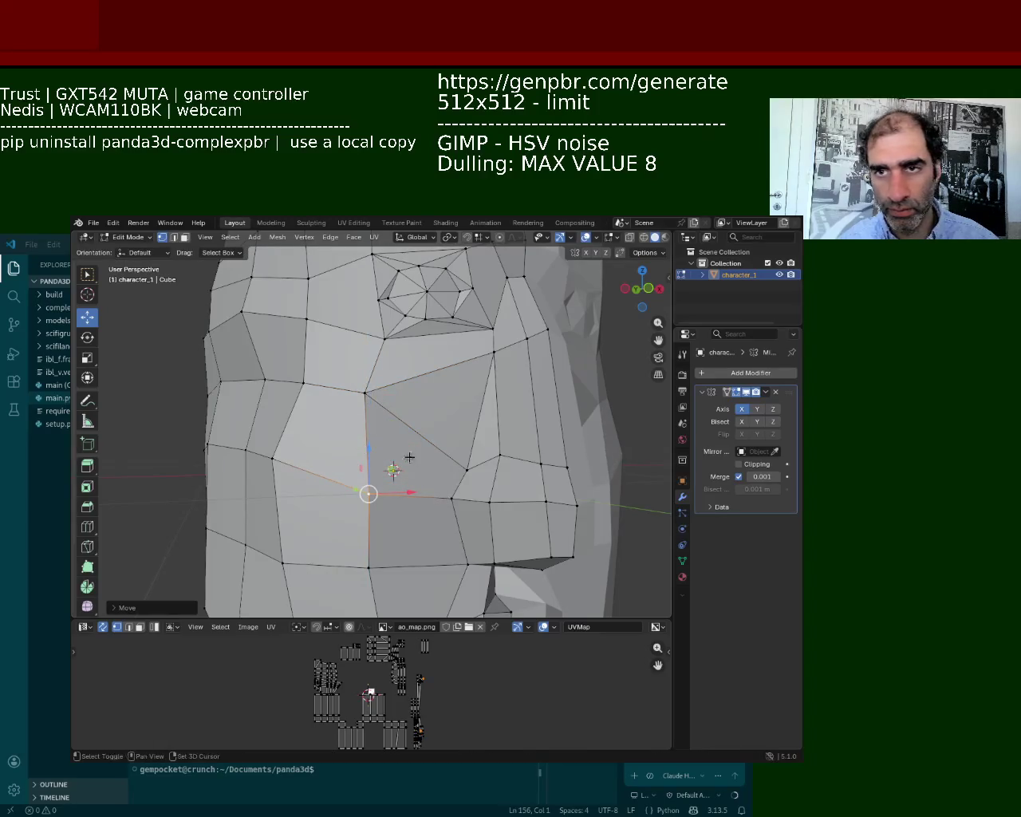
pyautogui.moveTo(411, 459); pyautogui.dragTo(406, 379, button='middle')
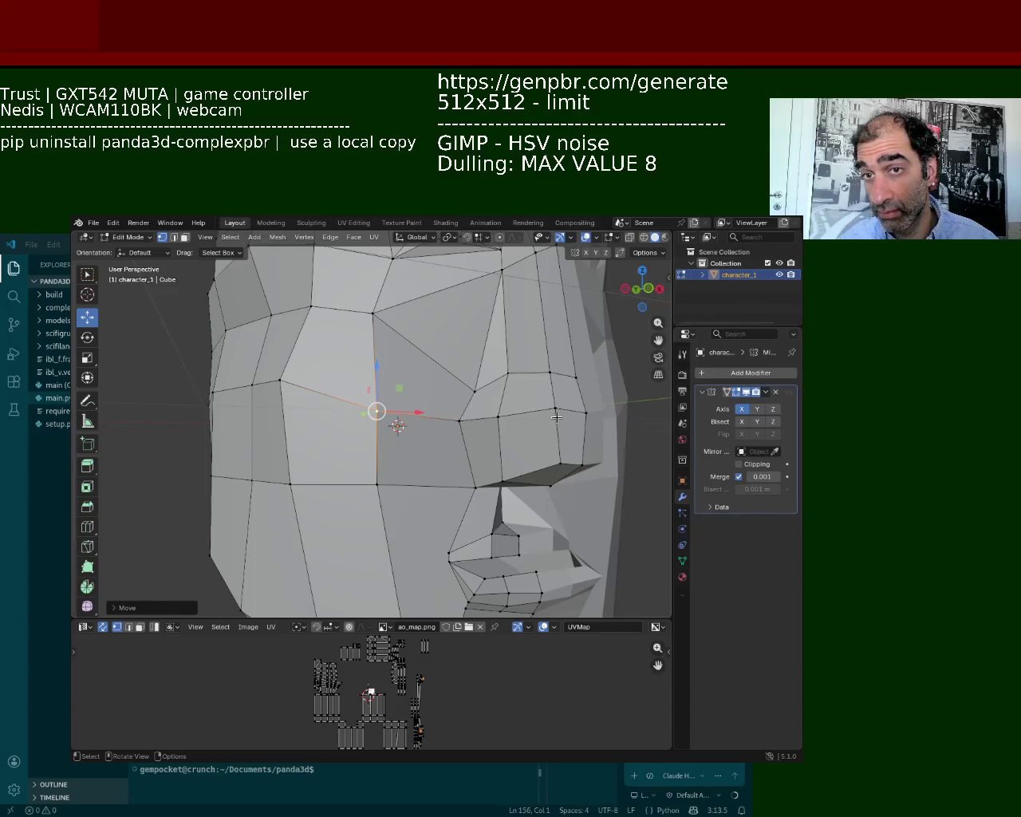
pyautogui.scroll(3, 558, 402)
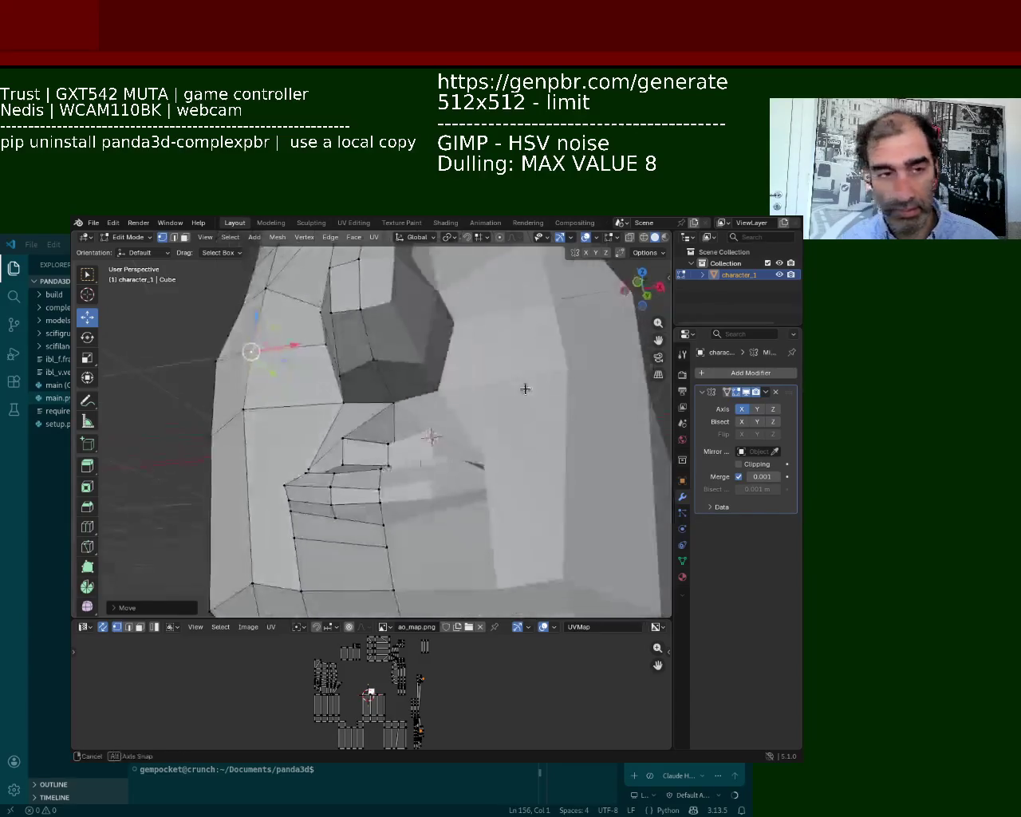
# Step: Slide a mouth-corner vertex along its edge and move a lip vertex along Y
pyautogui.moveTo(524, 388)
pyautogui.keyDown('shift'); pyautogui.mouseDown(button='middle')
pyautogui.moveTo(517, 441)
pyautogui.moveTo(476, 401)
pyautogui.moveTo(501, 408)
pyautogui.moveTo(449, 382)
pyautogui.moveTo(467, 423)
pyautogui.mouseUp(button='middle'); pyautogui.keyUp('shift')
pyautogui.click(466, 423)
pyautogui.press('g')
pyautogui.press('g')
pyautogui.click(410, 409)
pyautogui.keyDown('alt'); pyautogui.click(363, 412); pyautogui.keyUp('alt')
pyautogui.moveTo(349, 414); pyautogui.dragTo(372, 415, button='middle')
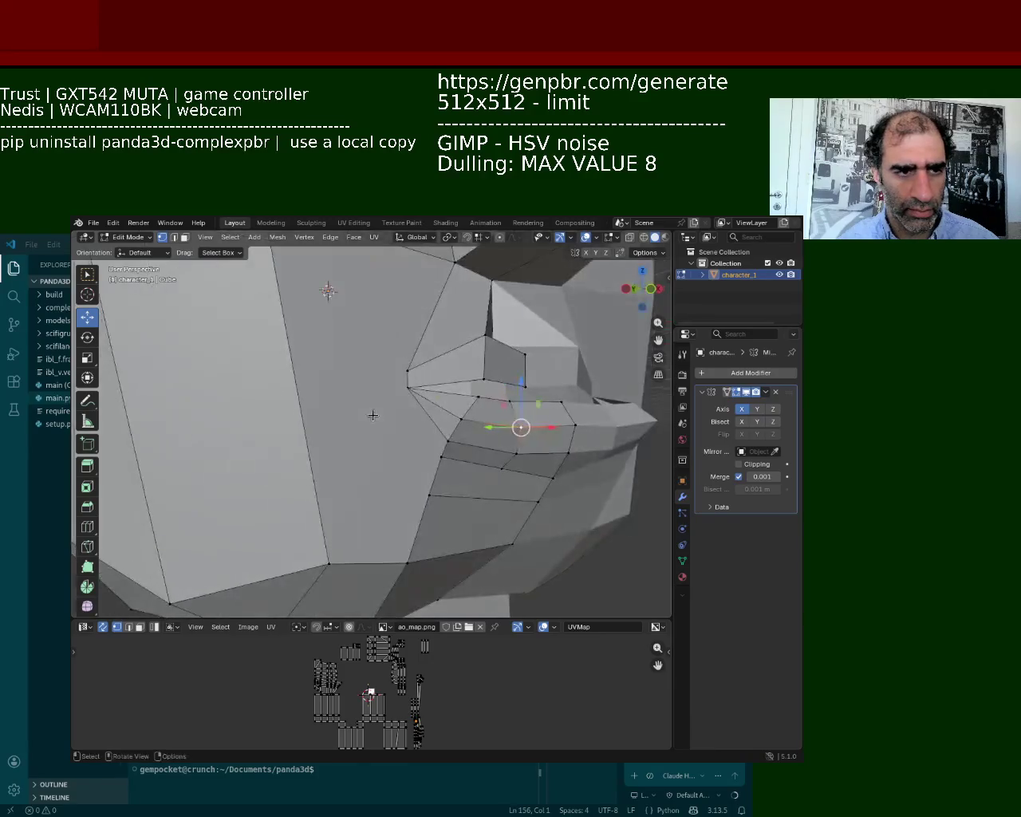
pyautogui.click(397, 393)
pyautogui.press('g')
pyautogui.press('y')
pyautogui.click(381, 395)
# Step: Select a vertex near the nose and step through undo/redo to restore its raised position
pyautogui.click(383, 374)
pyautogui.moveTo(384, 374); pyautogui.dragTo(299, 449, button='middle')
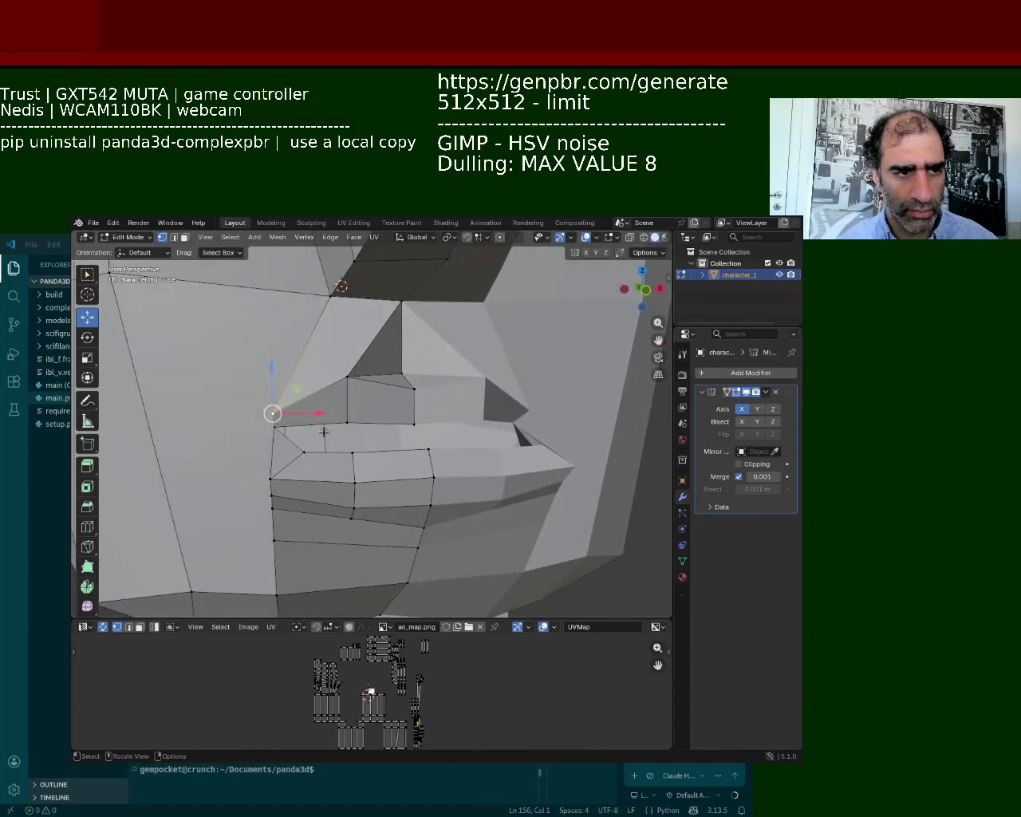
pyautogui.hotkey('ctrl', 'z')
pyautogui.hotkey('ctrl', 'z')
pyautogui.hotkey('ctrl', 'shift', 'z')
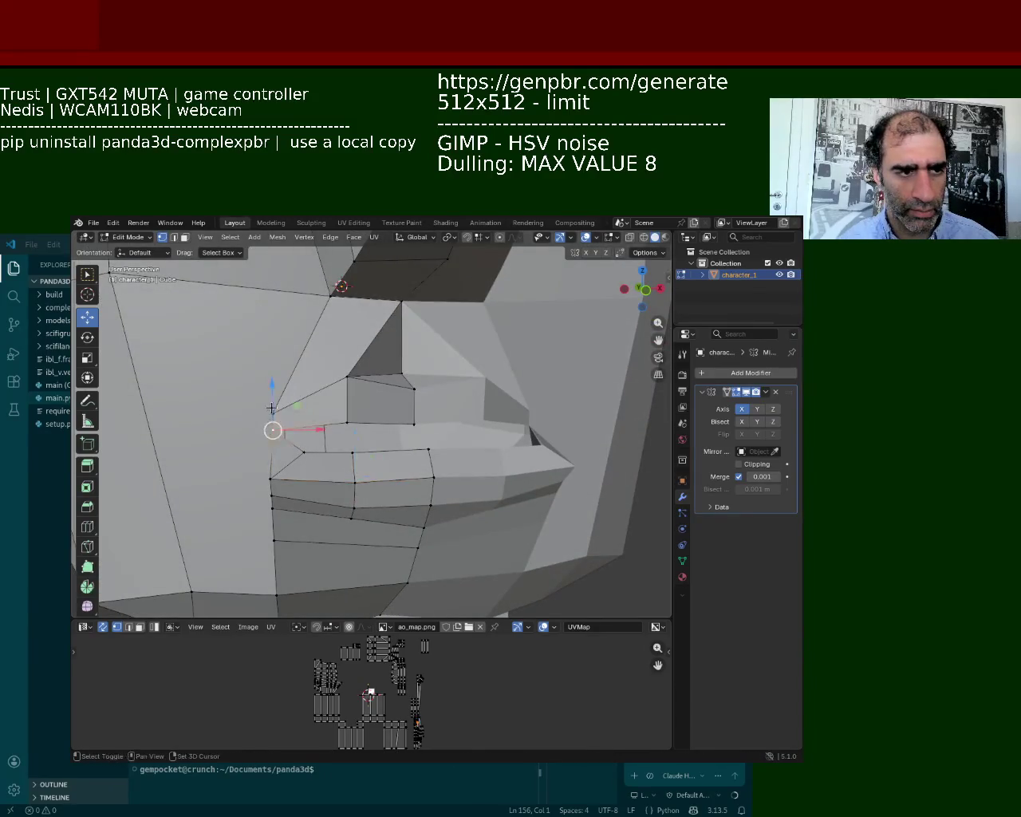
pyautogui.press('g')
pyautogui.press('x')
pyautogui.press('Escape')
pyautogui.moveTo(285, 392)
pyautogui.mouseDown(button='middle')
pyautogui.moveTo(322, 304)
pyautogui.moveTo(356, 415)
pyautogui.mouseUp(button='middle')
pyautogui.hotkey('ctrl', 'z')
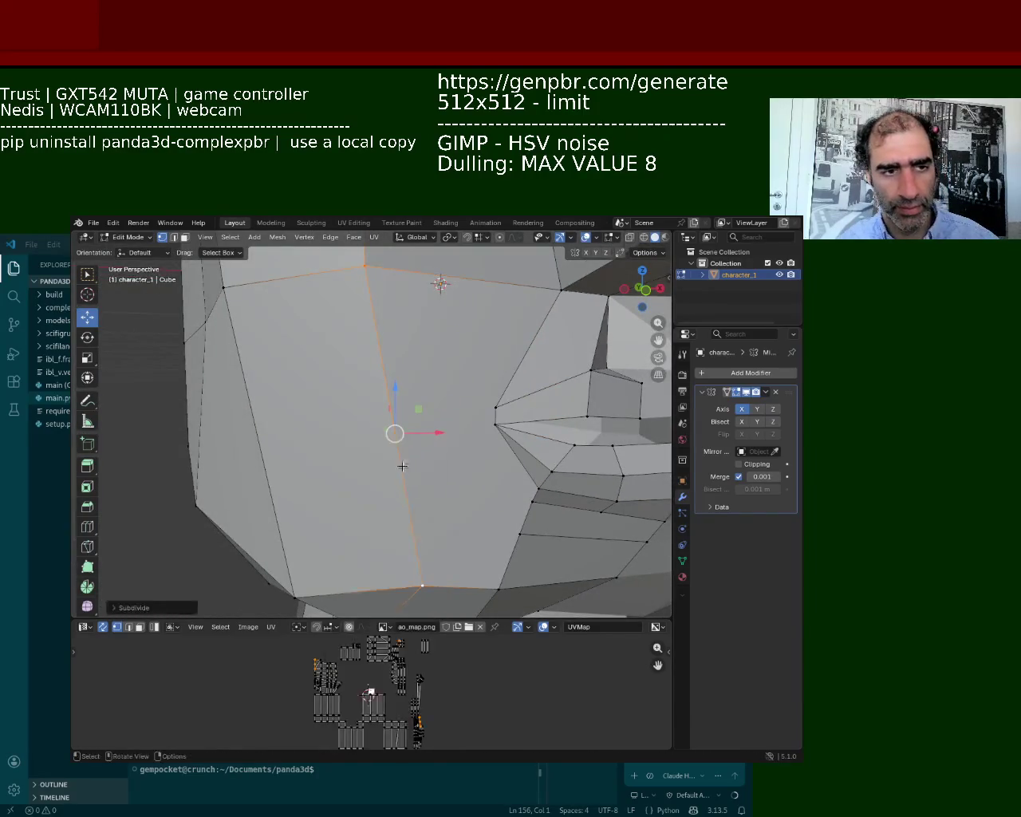
# Step: Join two vertices under the nose with a new edge, redoing a misplaced connection
pyautogui.keyDown('shift'); pyautogui.click(495, 407); pyautogui.keyUp('shift')
pyautogui.press('j')
pyautogui.click(495, 407)
pyautogui.hotkey('ctrl', 'z')
pyautogui.keyDown('shift'); pyautogui.click(495, 424); pyautogui.keyUp('shift')
pyautogui.press('j')
pyautogui.click(495, 423)
# Step: Try subdividing two edges near the mouth, then undo the subdivision
pyautogui.moveTo(437, 445)
pyautogui.mouseDown(button='middle')
pyautogui.moveTo(439, 480)
pyautogui.moveTo(449, 483)
pyautogui.moveTo(414, 475)
pyautogui.moveTo(433, 486)
pyautogui.mouseUp(button='middle')
pyautogui.keyDown('shift'); pyautogui.click(449, 504); pyautogui.keyUp('shift')
pyautogui.rightClick(414, 451)
pyautogui.click(414, 451)
pyautogui.click(366, 465)
pyautogui.keyDown('shift'); pyautogui.click(366, 510); pyautogui.keyUp('shift')
pyautogui.rightClick(348, 452)
pyautogui.click(348, 451)
pyautogui.hotkey('ctrl', 'z')
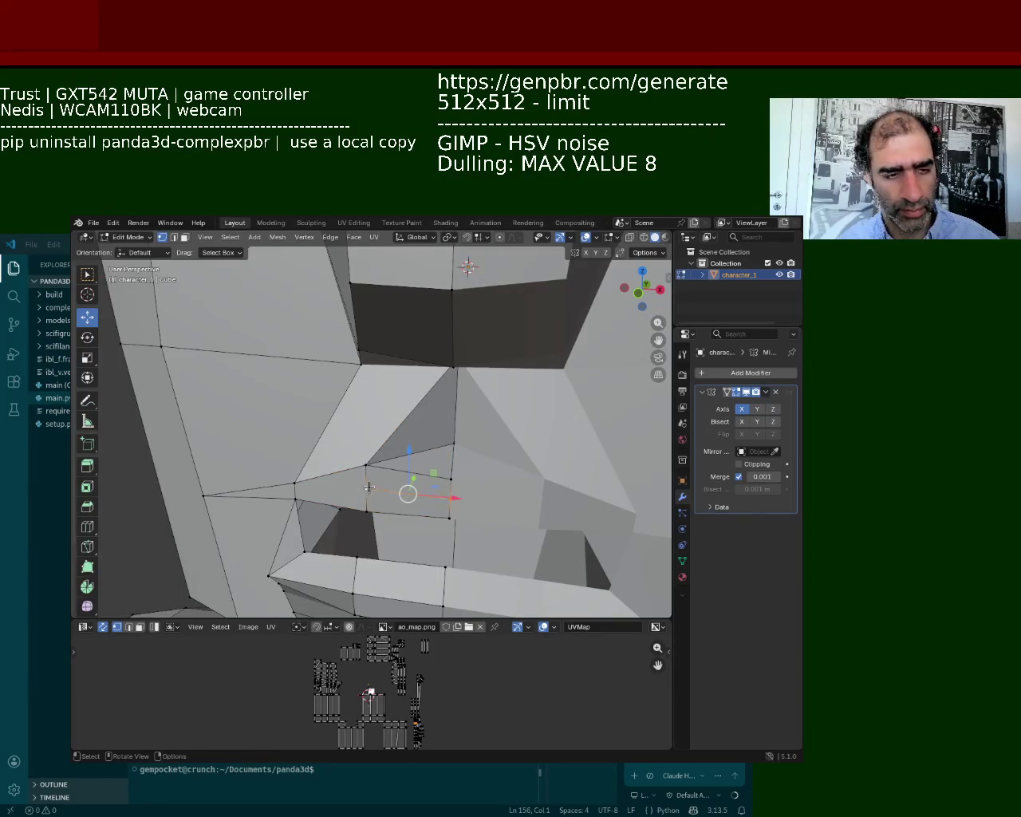
pyautogui.moveTo(368, 487); pyautogui.dragTo(351, 479, button='middle')
# Step: Move the mouth-corner vertex and its neighbour, shifting the nose side about 0.03 m
pyautogui.press('g')
pyautogui.click(331, 455)
pyautogui.click(413, 436)
pyautogui.press('g')
pyautogui.click(410, 433)
pyautogui.click(489, 430)
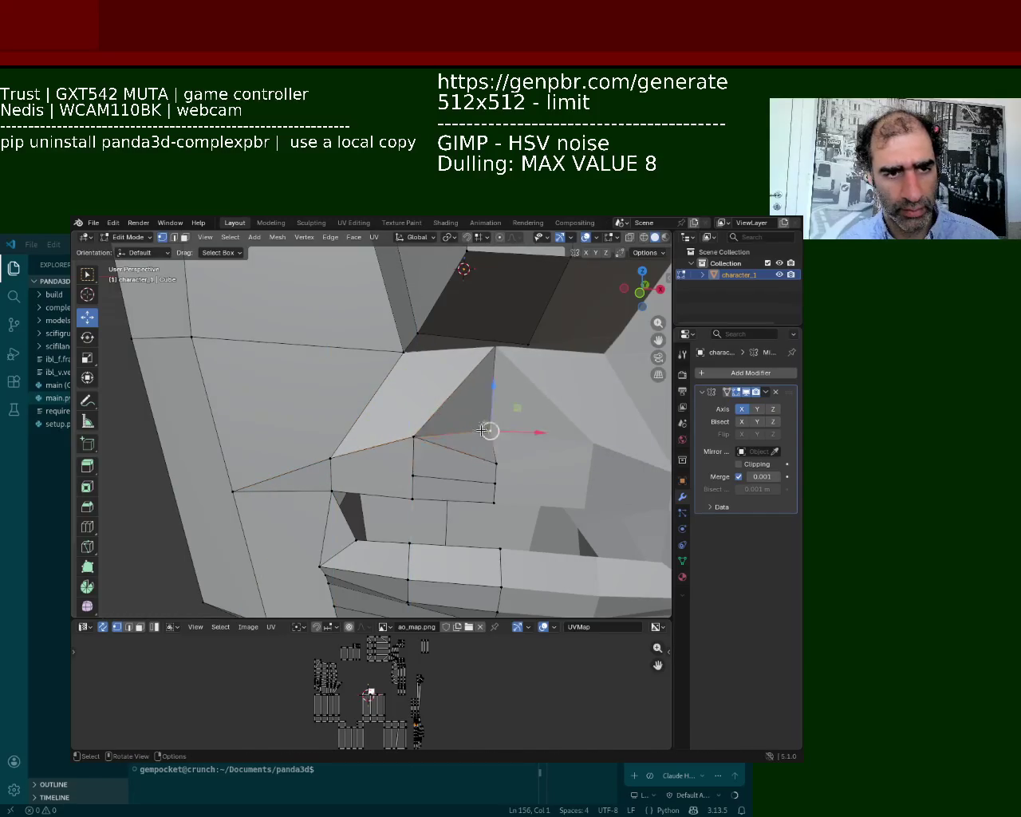
pyautogui.press('g')
pyautogui.click(490, 425)
pyautogui.moveTo(490, 426)
pyautogui.mouseDown(button='middle')
pyautogui.moveTo(407, 428)
pyautogui.moveTo(426, 396)
pyautogui.moveTo(425, 418)
pyautogui.mouseUp(button='middle')
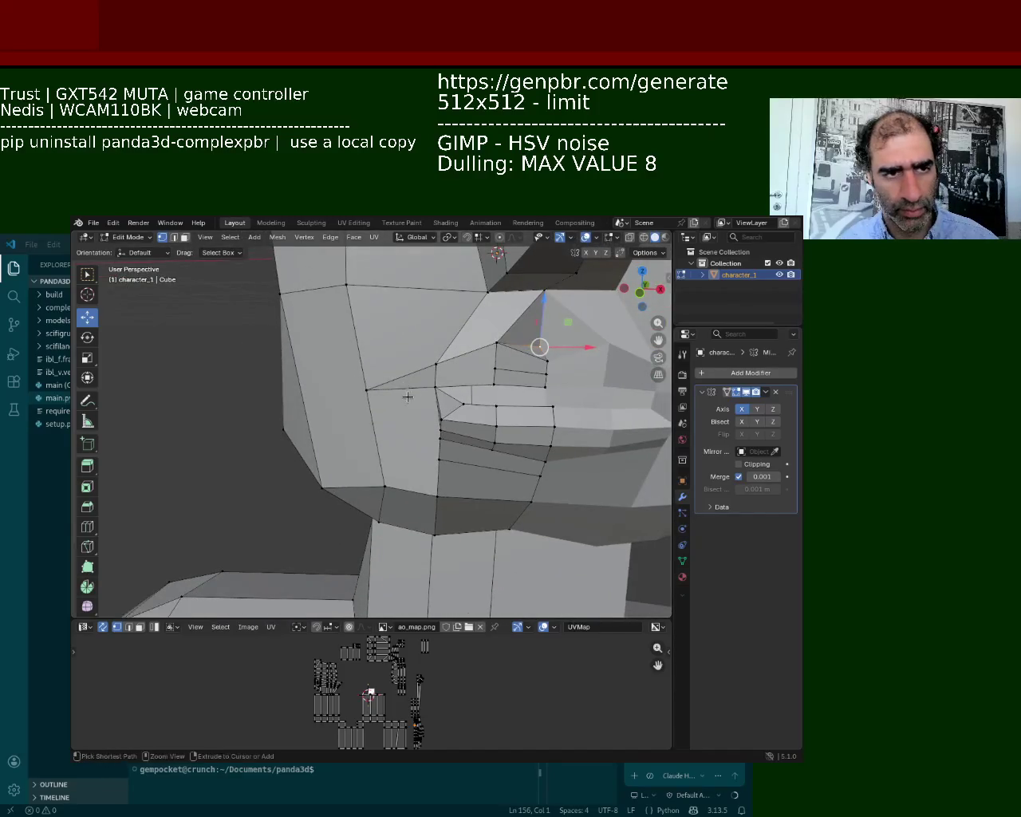
# Step: In edge mode, dissolve the mouth-corner edge after undoing an accidental face fill
pyautogui.press('2')
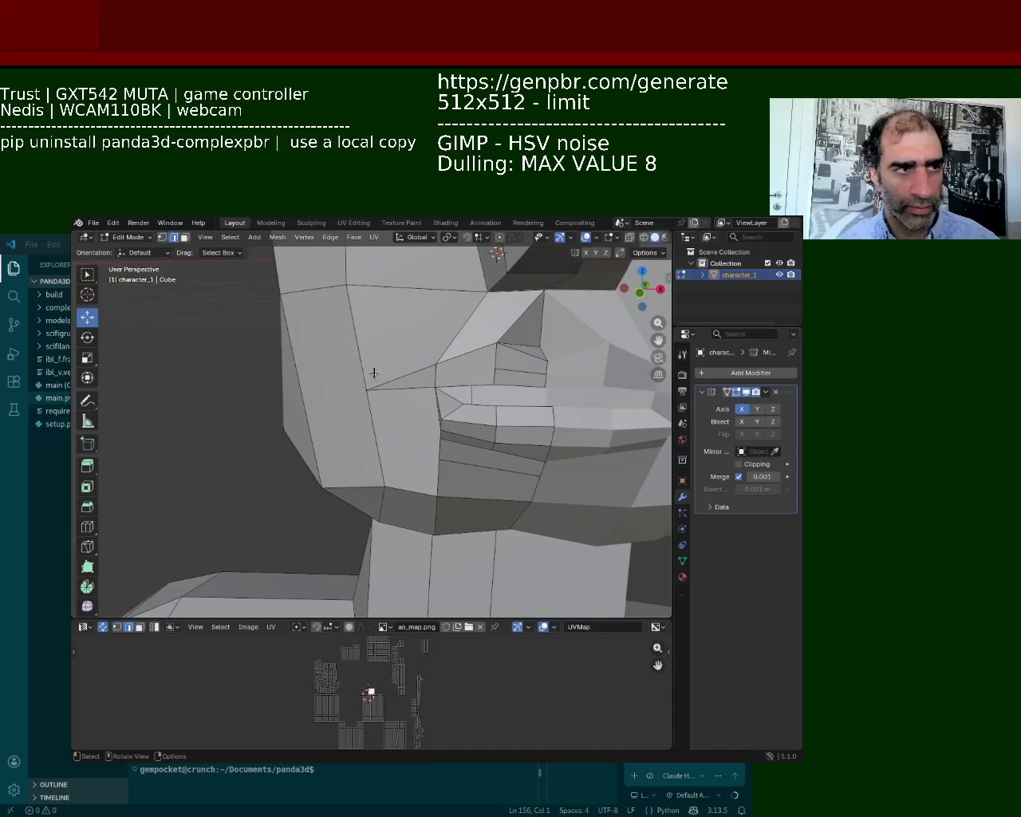
pyautogui.click(384, 382)
pyautogui.rightClick(398, 390)
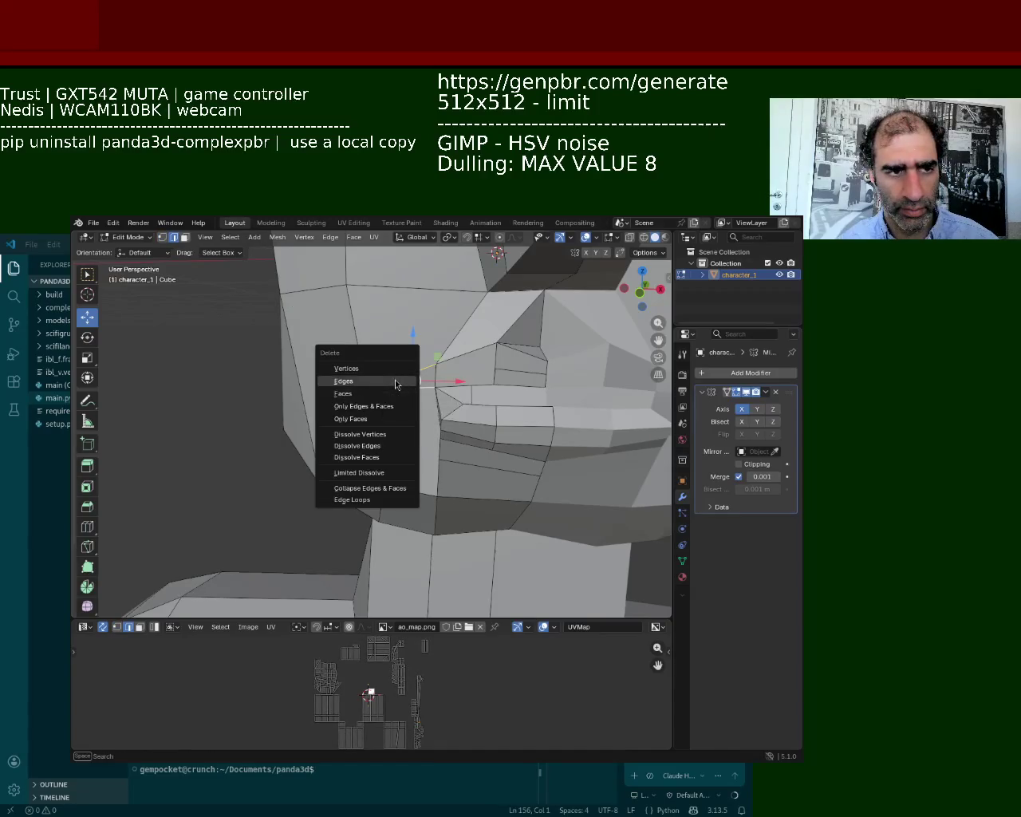
pyautogui.click(395, 381)
pyautogui.hotkey('ctrl', 'z')
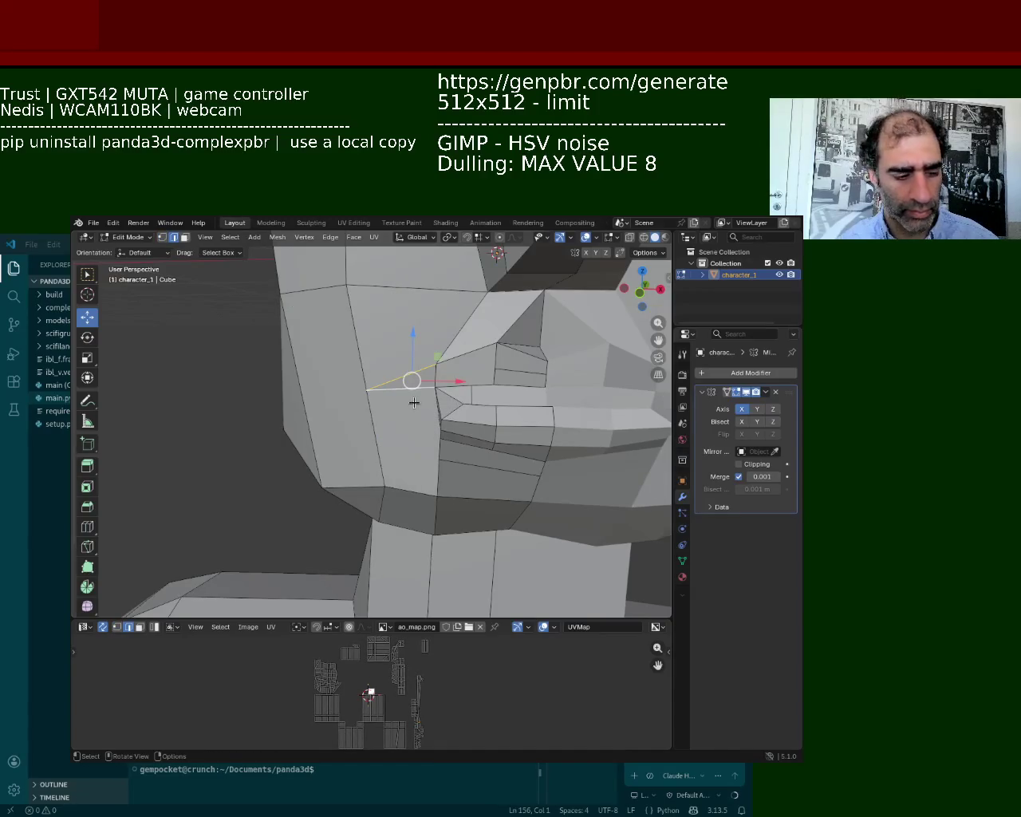
pyautogui.press('x')
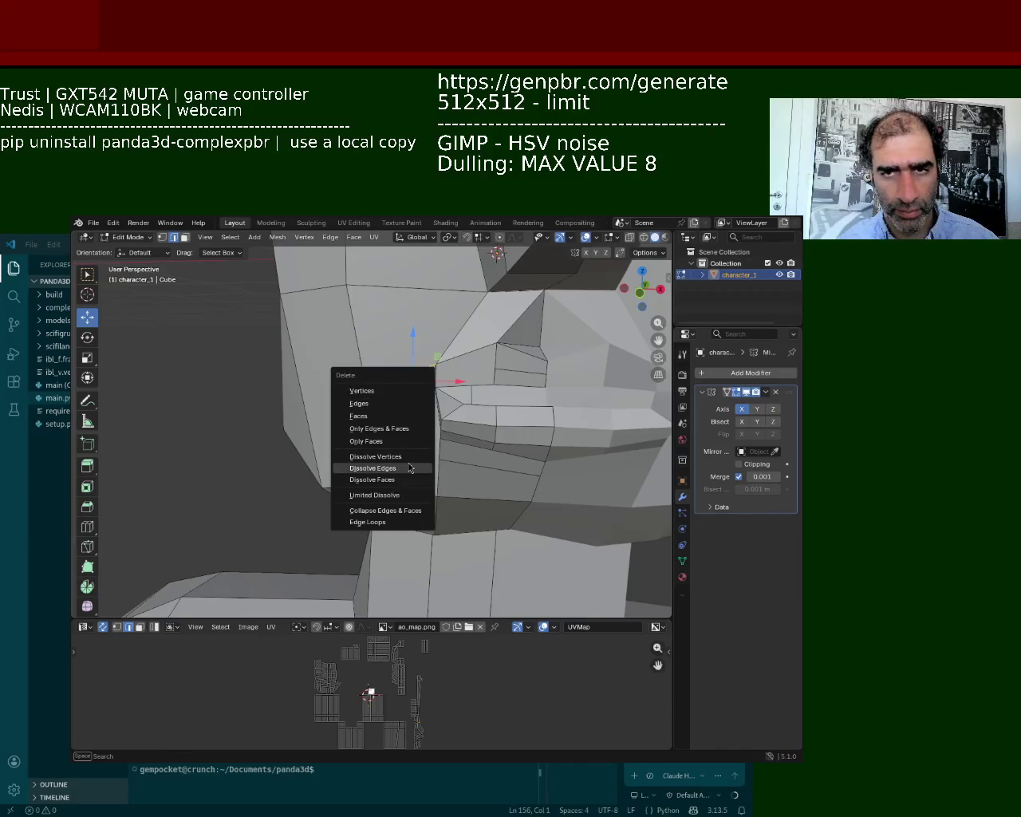
pyautogui.click(408, 465)
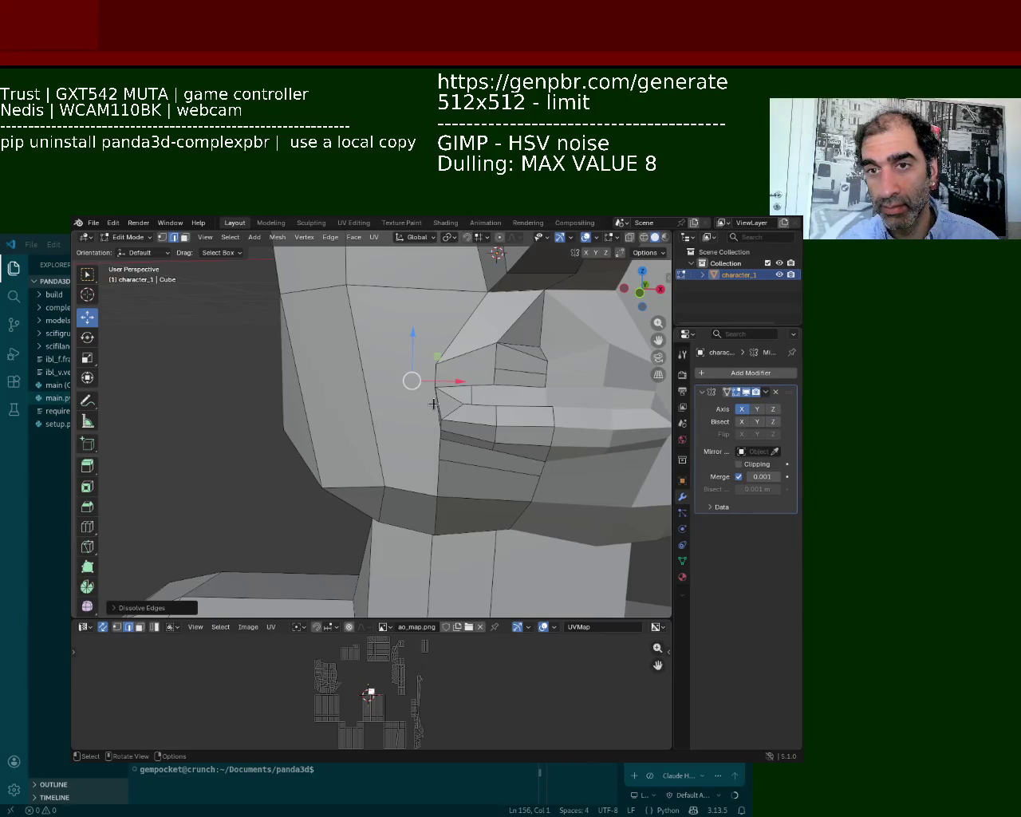
pyautogui.moveTo(532, 429); pyautogui.dragTo(494, 417, button='middle')
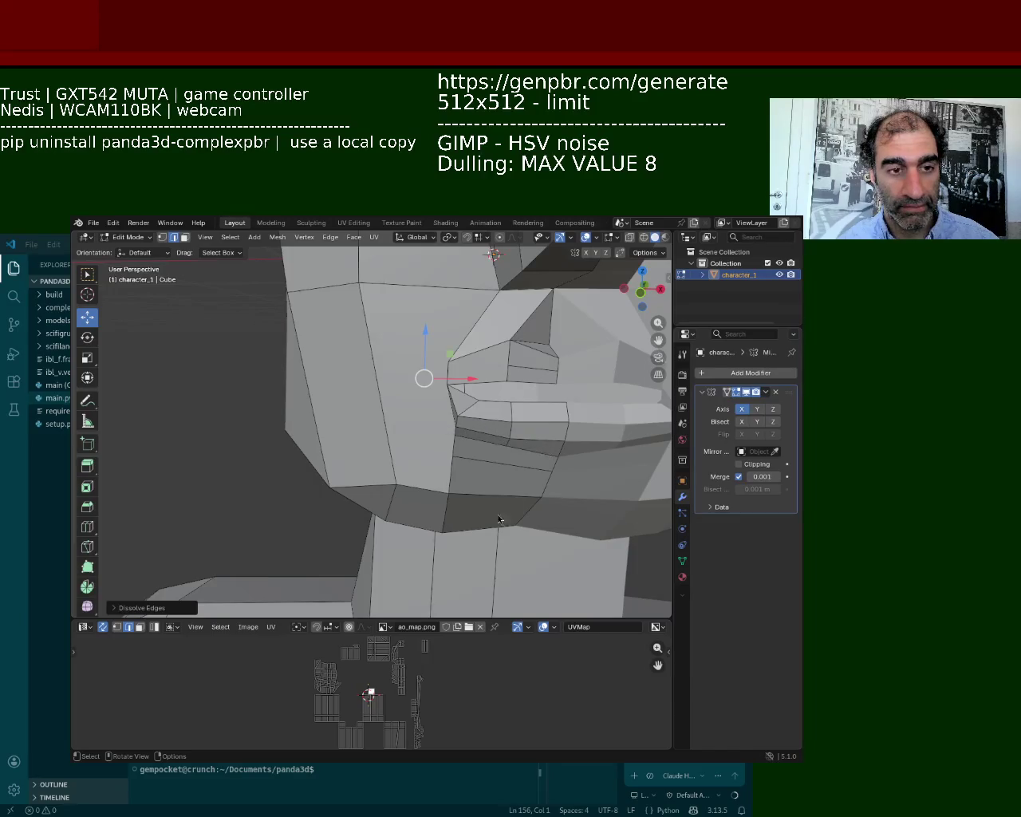
pyautogui.moveTo(486, 498)
pyautogui.mouseDown(button='middle')
pyautogui.moveTo(413, 358)
pyautogui.moveTo(412, 409)
pyautogui.mouseUp(button='middle')
pyautogui.hotkey('ctrl', 'z')
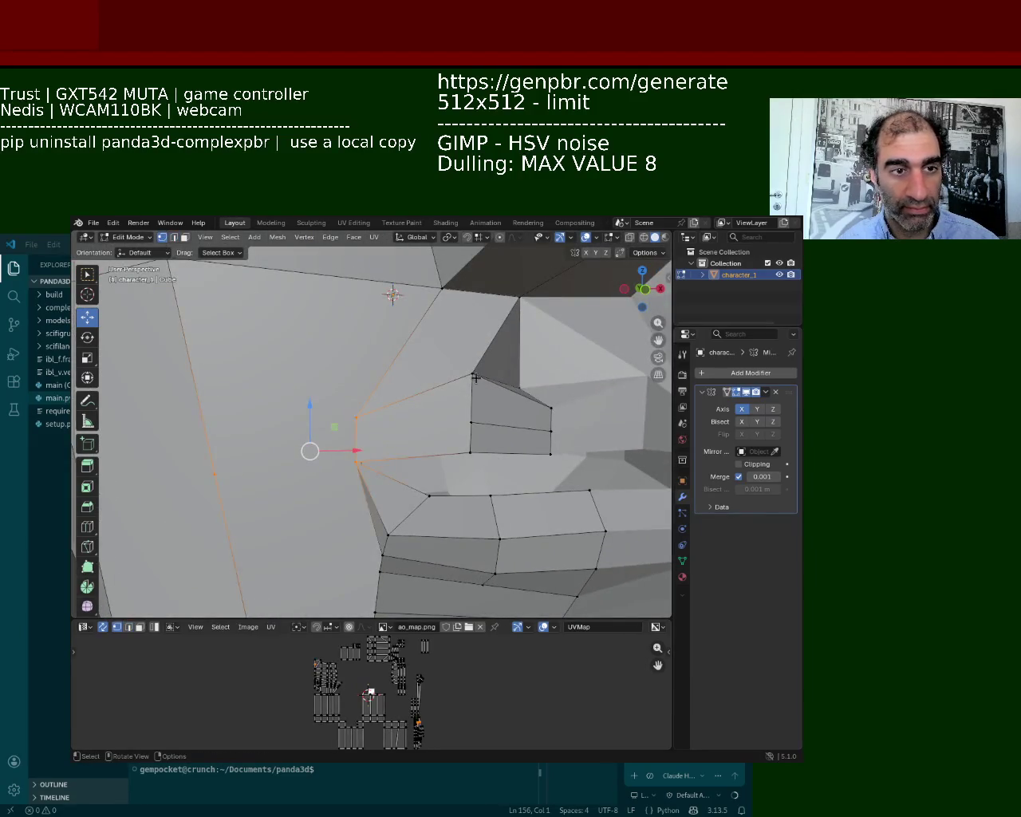
# Step: Lower the top mouth-corner vertex and move the vertex under the lip up and outward
pyautogui.click(474, 375)
pyautogui.moveTo(472, 341); pyautogui.dragTo(467, 399)
pyautogui.click(469, 452)
pyautogui.moveTo(470, 451)
pyautogui.mouseDown(button='middle')
pyautogui.moveTo(436, 431)
pyautogui.moveTo(427, 440)
pyautogui.moveTo(228, 421)
pyautogui.moveTo(437, 458)
pyautogui.mouseUp(button='middle')
pyautogui.click(399, 440)
pyautogui.moveTo(426, 506); pyautogui.dragTo(452, 465)
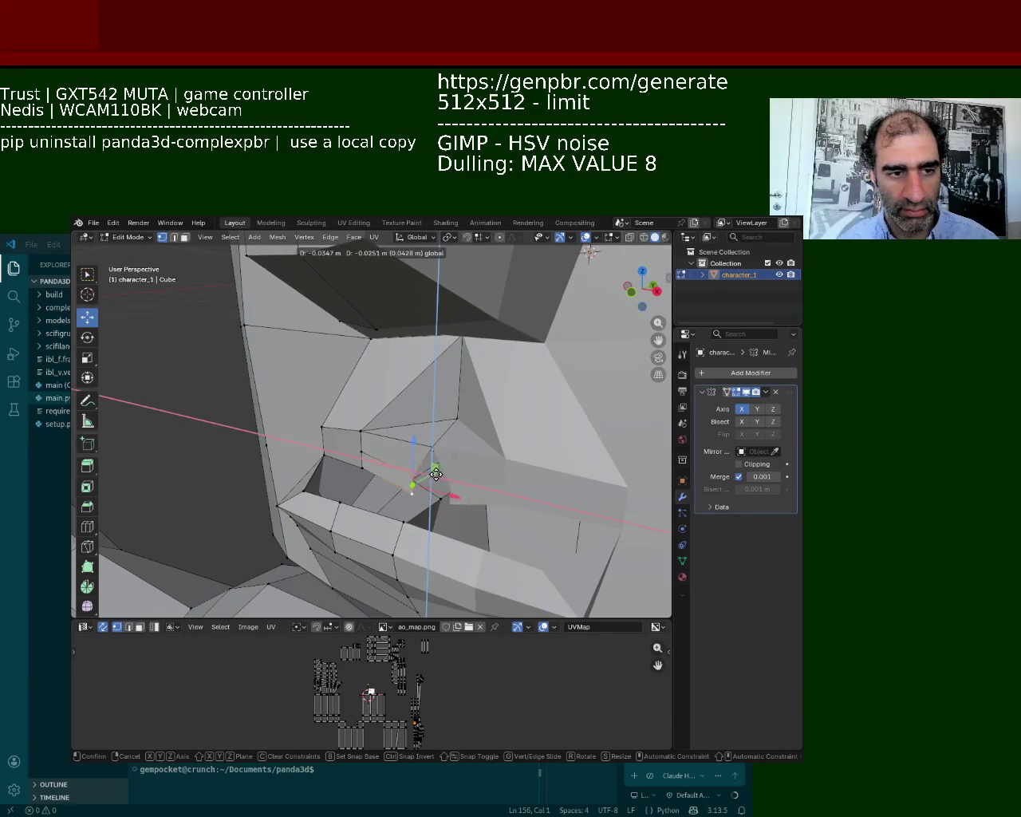
pyautogui.click(438, 473)
# Step: Nudge three more lip vertices, constraining the last move to the Y axis
pyautogui.moveTo(437, 473); pyautogui.dragTo(450, 499, button='middle')
pyautogui.press('g')
pyautogui.click(440, 511)
pyautogui.click(446, 500)
pyautogui.press('g')
pyautogui.click(456, 490)
pyautogui.moveTo(445, 506)
pyautogui.mouseDown(button='middle')
pyautogui.moveTo(384, 510)
pyautogui.moveTo(398, 411)
pyautogui.moveTo(435, 386)
pyautogui.moveTo(439, 433)
pyautogui.moveTo(470, 388)
pyautogui.moveTo(470, 352)
pyautogui.moveTo(465, 383)
pyautogui.mouseUp(button='middle')
pyautogui.press('g')
pyautogui.press('y')
pyautogui.click(401, 443)
# Step: Shift two lip vertices at the mouth vertically along the Z axis
pyautogui.click(397, 411)
pyautogui.press('g')
pyautogui.press('z')
pyautogui.click(399, 404)
pyautogui.click(456, 365)
pyautogui.press('g')
pyautogui.press('z')
pyautogui.click(465, 382)
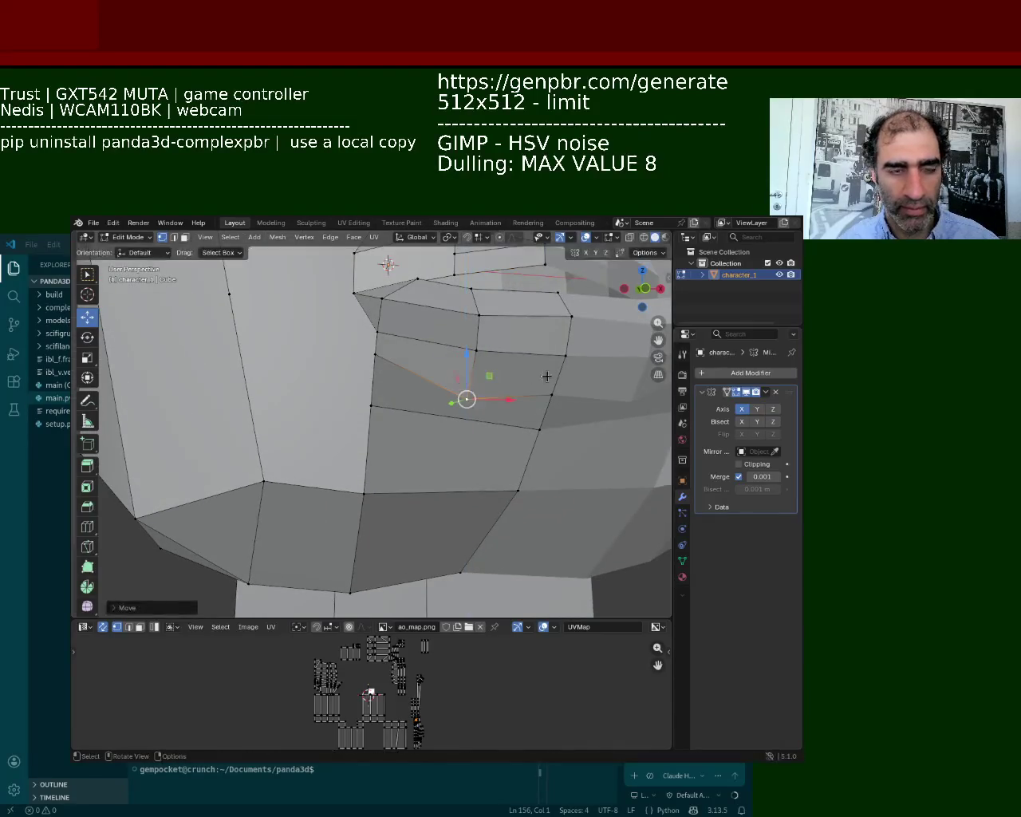
# Step: Select the four jaw-face vertices under the mouth and push them back along Y and down along Z
pyautogui.click(549, 394)
pyautogui.press('g')
pyautogui.click(550, 405)
pyautogui.keyDown('shift'); pyautogui.click(370, 406); pyautogui.keyUp('shift')
pyautogui.keyDown('shift'); pyautogui.click(518, 489); pyautogui.keyUp('shift')
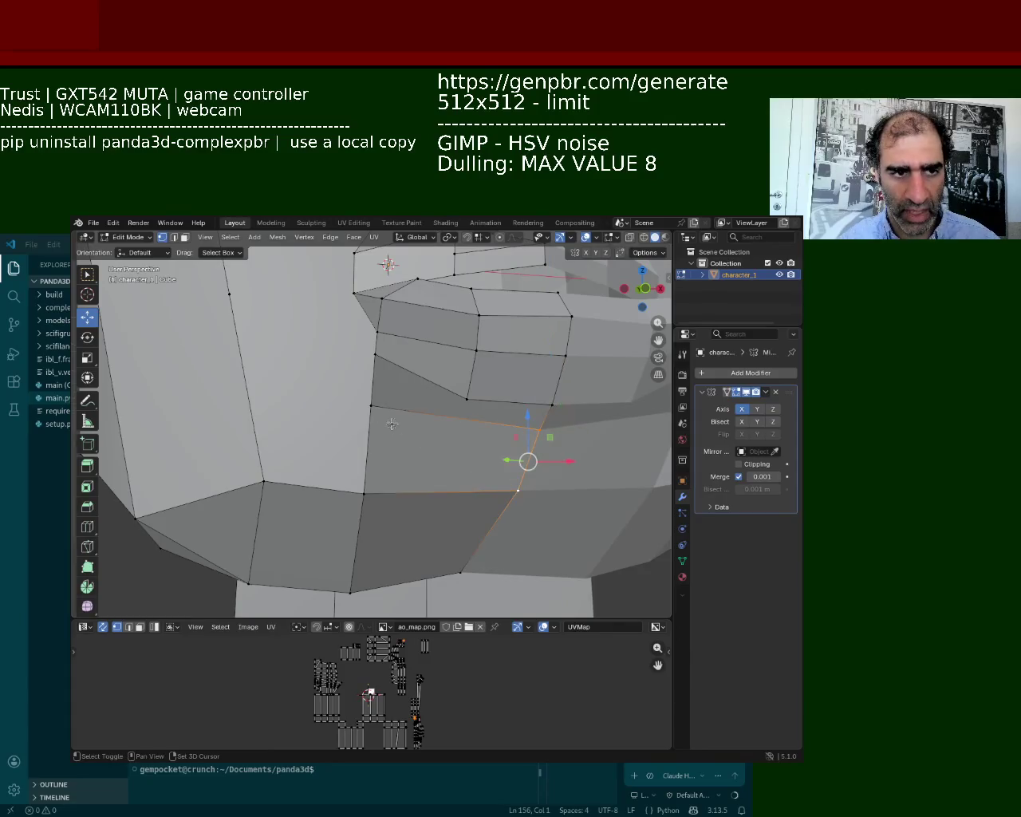
pyautogui.keyDown('shift'); pyautogui.click(363, 493); pyautogui.keyUp('shift')
pyautogui.moveTo(383, 467); pyautogui.dragTo(497, 513, button='middle')
pyautogui.press('g')
pyautogui.press('y')
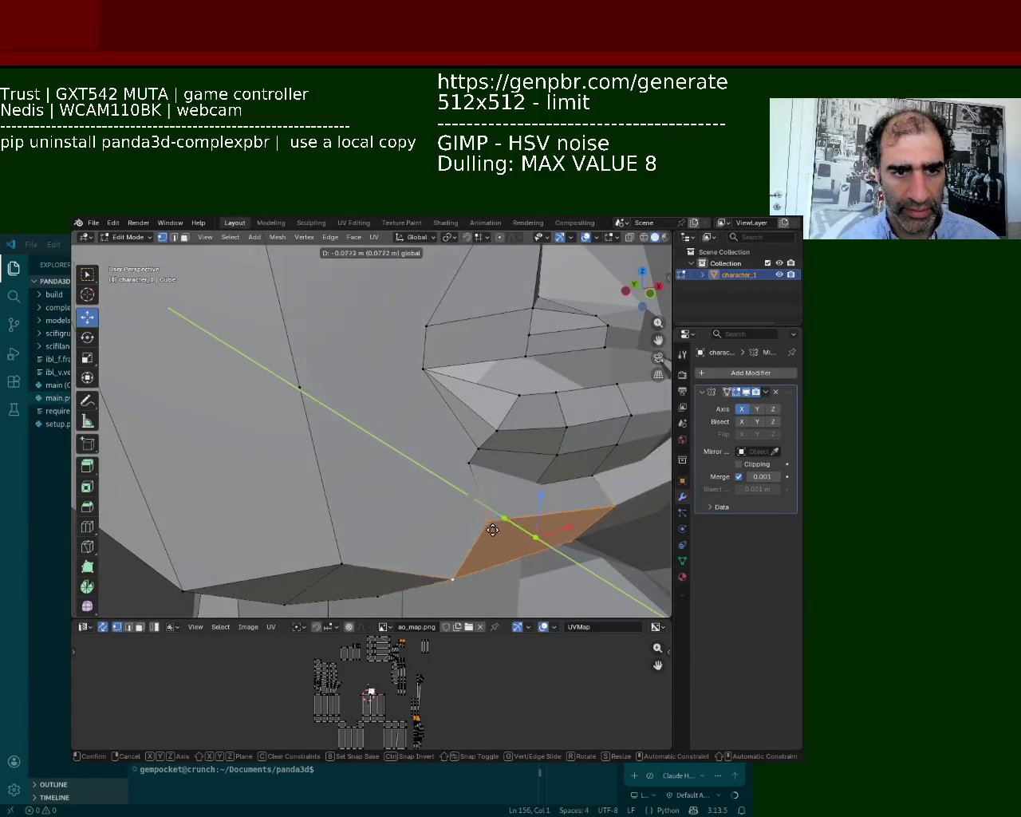
pyautogui.click(468, 519)
pyautogui.press('g')
pyautogui.press('z')
pyautogui.click(512, 510)
# Step: Select the lower jaw face vertices and save character_1.blend
pyautogui.moveTo(512, 510); pyautogui.dragTo(485, 519, button='middle')
pyautogui.click(417, 482)
pyautogui.click(529, 495)
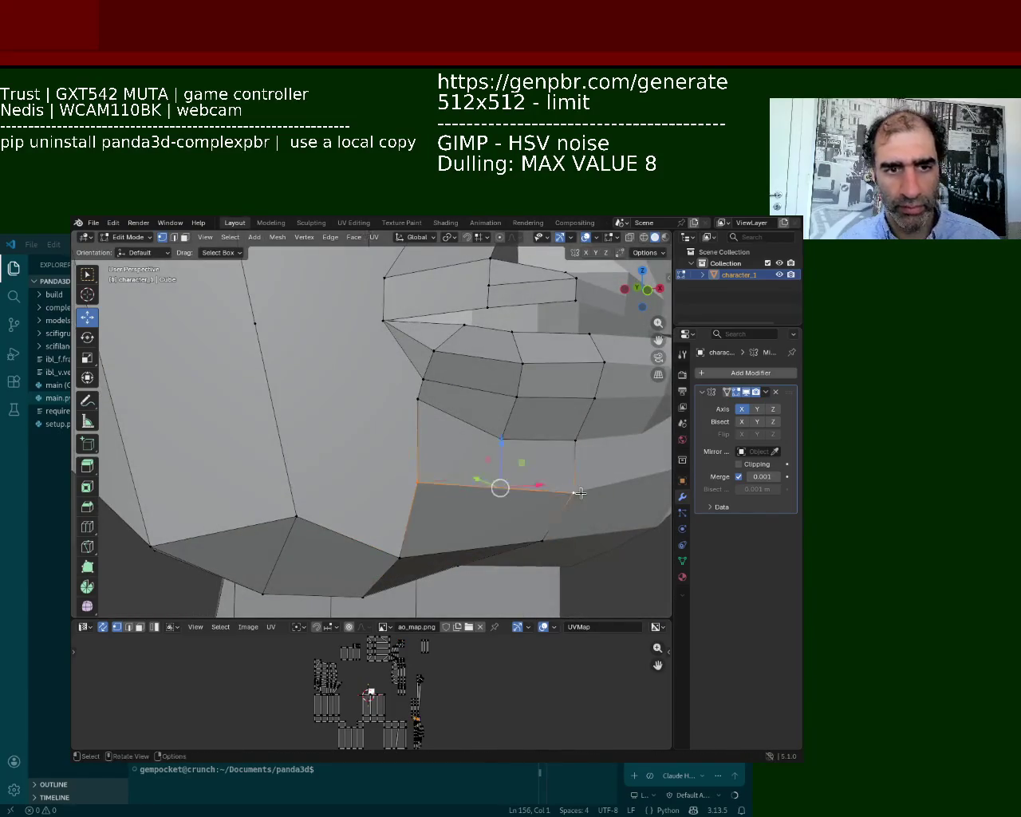
pyautogui.click(500, 483)
pyautogui.click(501, 484)
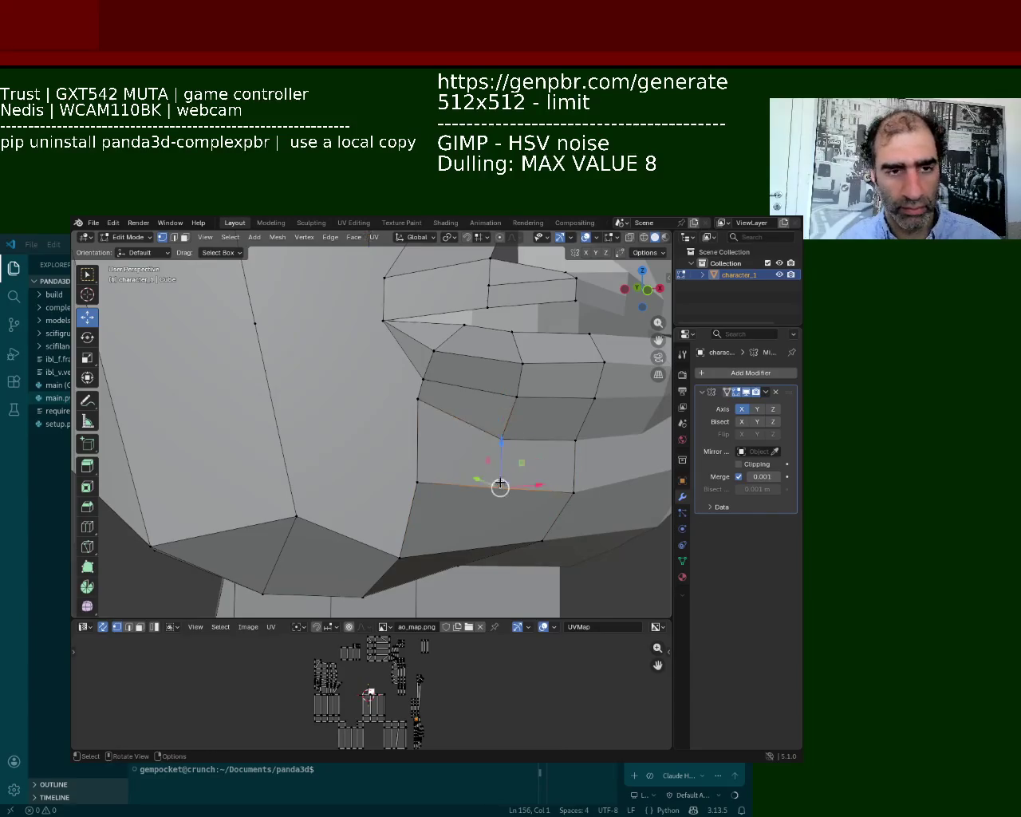
pyautogui.hotkey('ctrl', 's')
pyautogui.moveTo(500, 483)
pyautogui.mouseDown(button='middle')
pyautogui.moveTo(451, 435)
pyautogui.moveTo(472, 408)
pyautogui.moveTo(428, 381)
pyautogui.moveTo(425, 394)
pyautogui.mouseUp(button='middle')
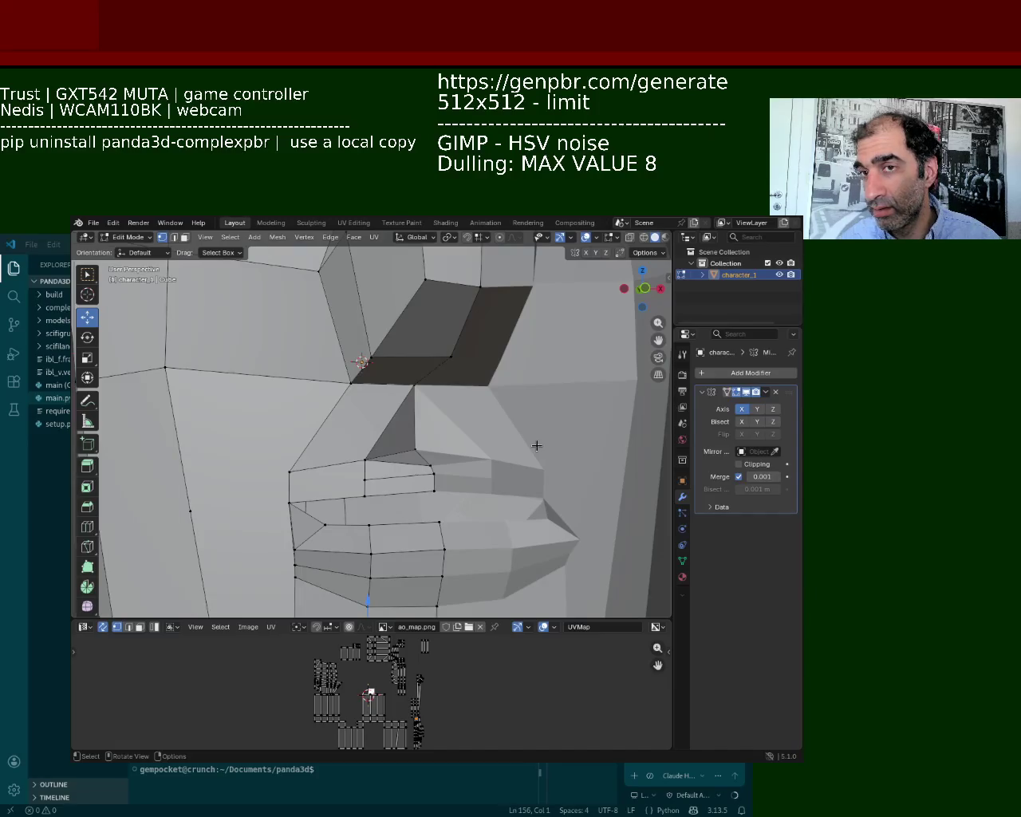
# Step: Raise the vertex below the nose slightly and shift it along the Y axis
pyautogui.click(429, 464)
pyautogui.click(415, 450)
pyautogui.moveTo(420, 433); pyautogui.dragTo(421, 422)
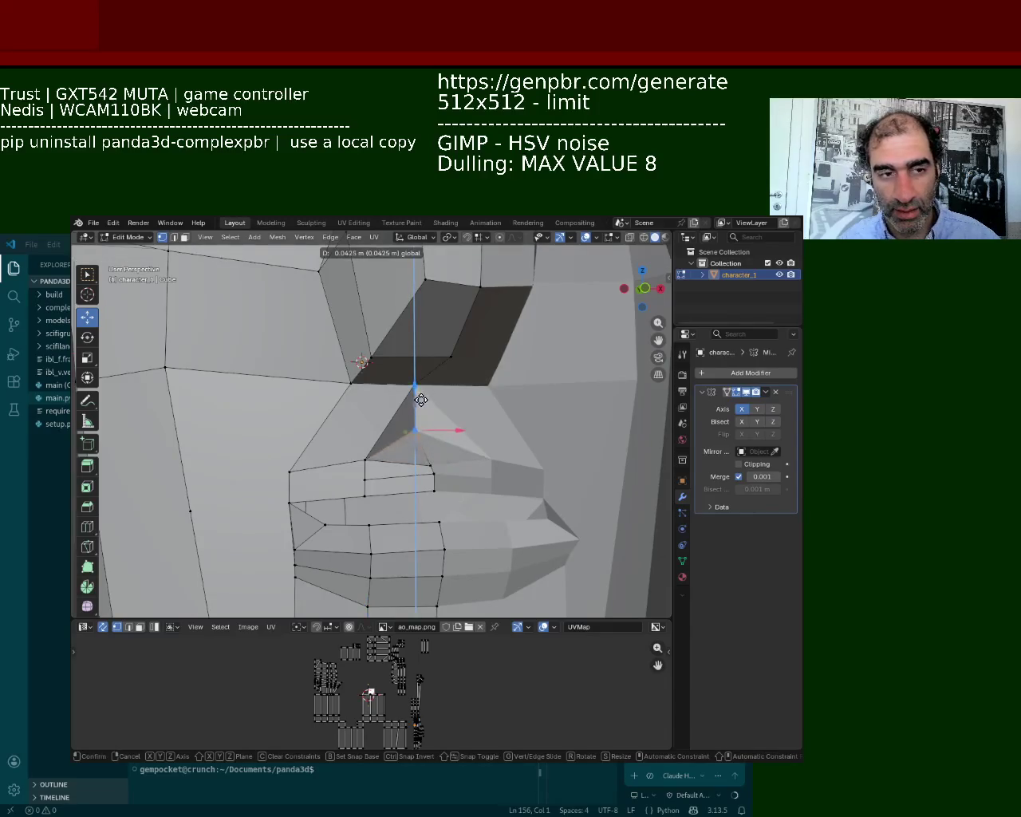
pyautogui.moveTo(414, 434); pyautogui.dragTo(453, 498, button='middle')
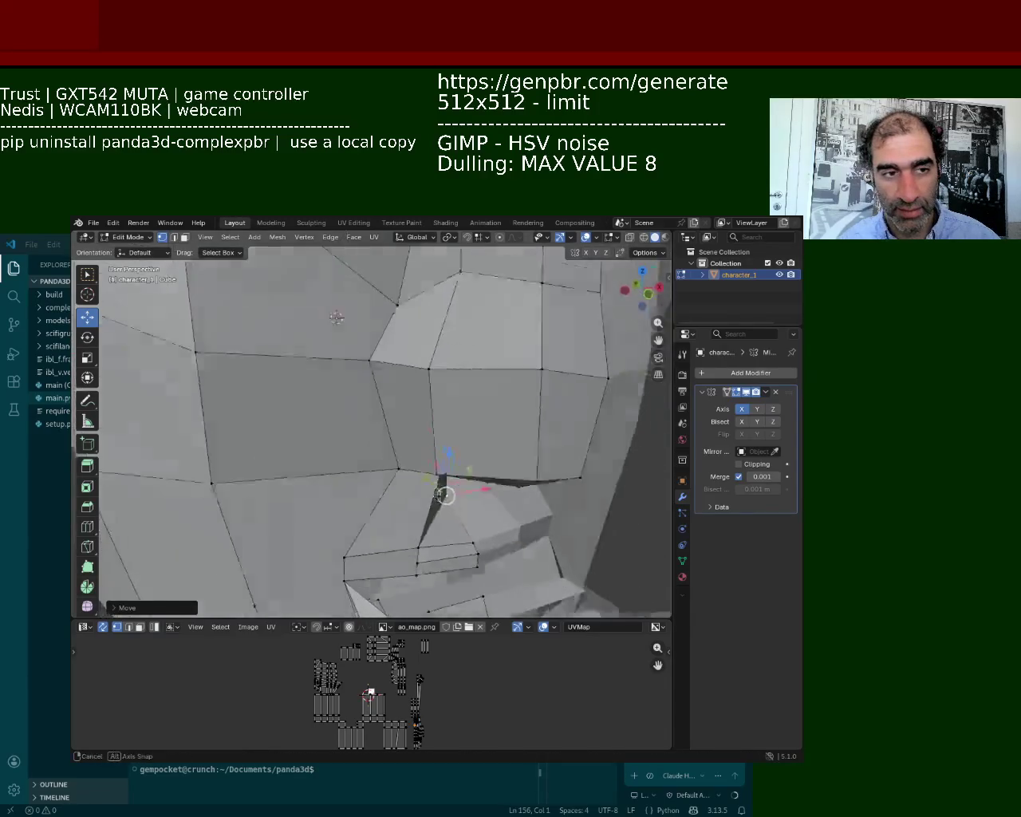
pyautogui.press('g')
pyautogui.press('y')
pyautogui.click(453, 498)
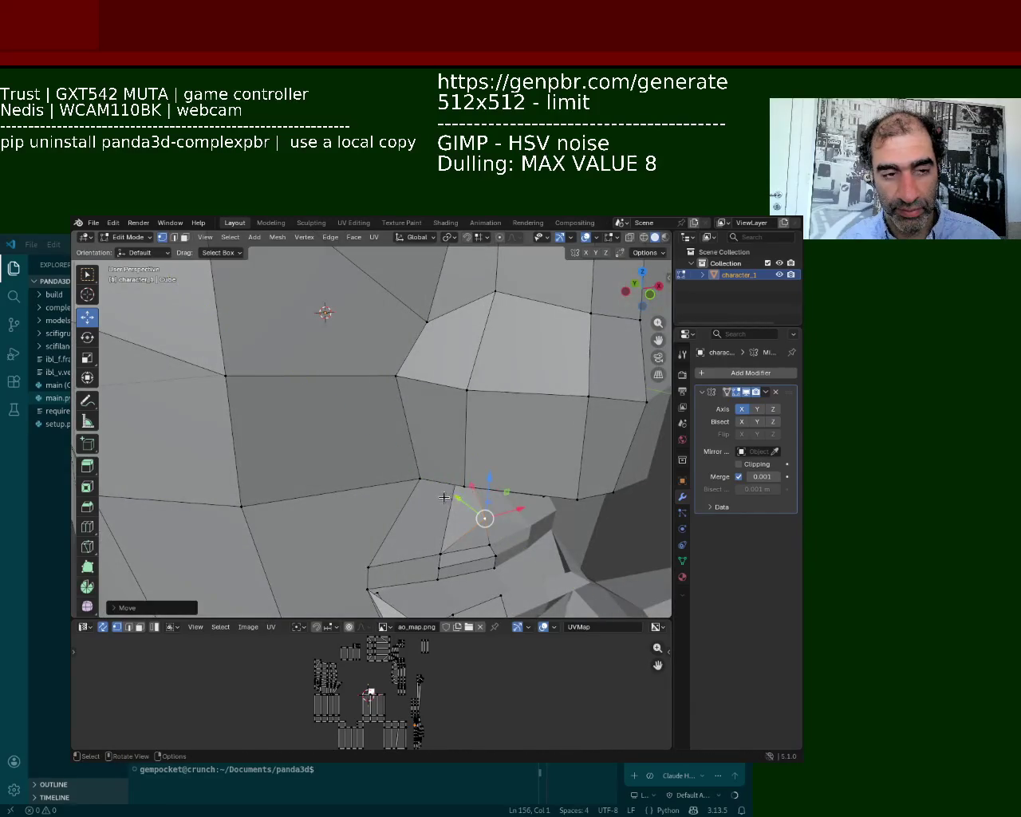
pyautogui.click(466, 504)
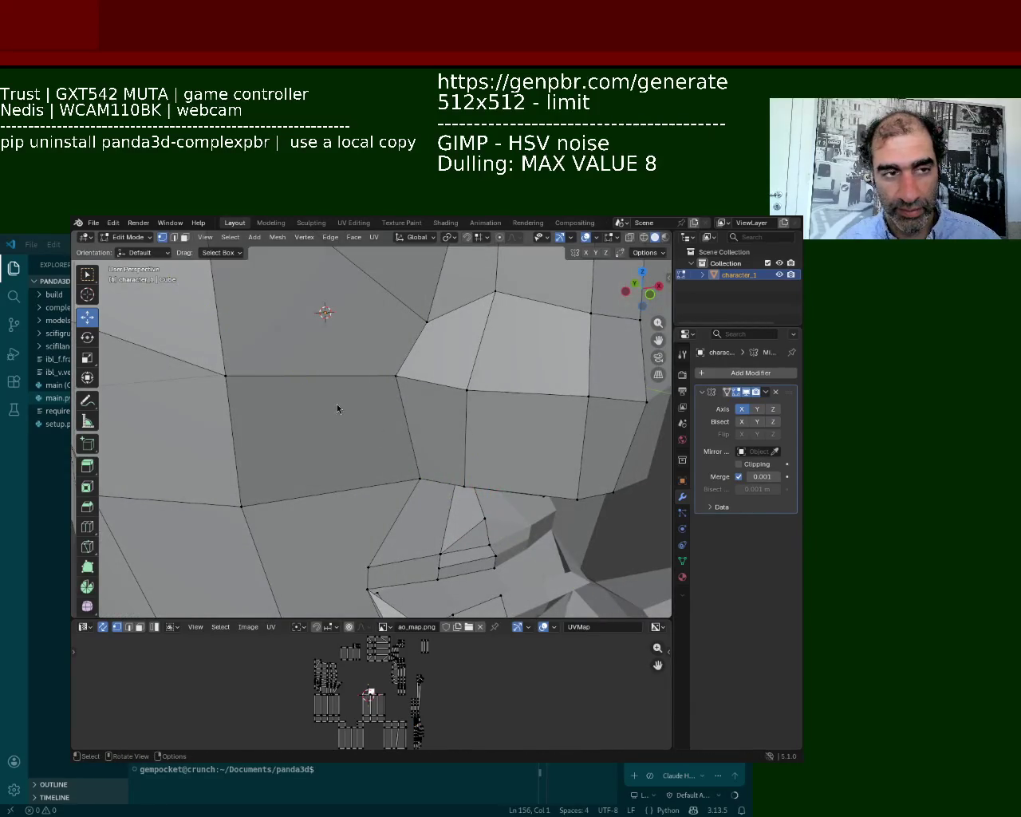
# Step: Raise the vertices of the dark face near the mouth along Z
pyautogui.moveTo(449, 529)
pyautogui.mouseDown(button='middle')
pyautogui.moveTo(428, 425)
pyautogui.moveTo(447, 399)
pyautogui.mouseUp(button='middle')
pyautogui.click(472, 365)
pyautogui.click(446, 420)
pyautogui.moveTo(449, 411)
pyautogui.mouseDown()
pyautogui.moveTo(454, 384)
pyautogui.moveTo(446, 402)
pyautogui.mouseUp()
pyautogui.moveTo(471, 401); pyautogui.dragTo(478, 417, button='middle')
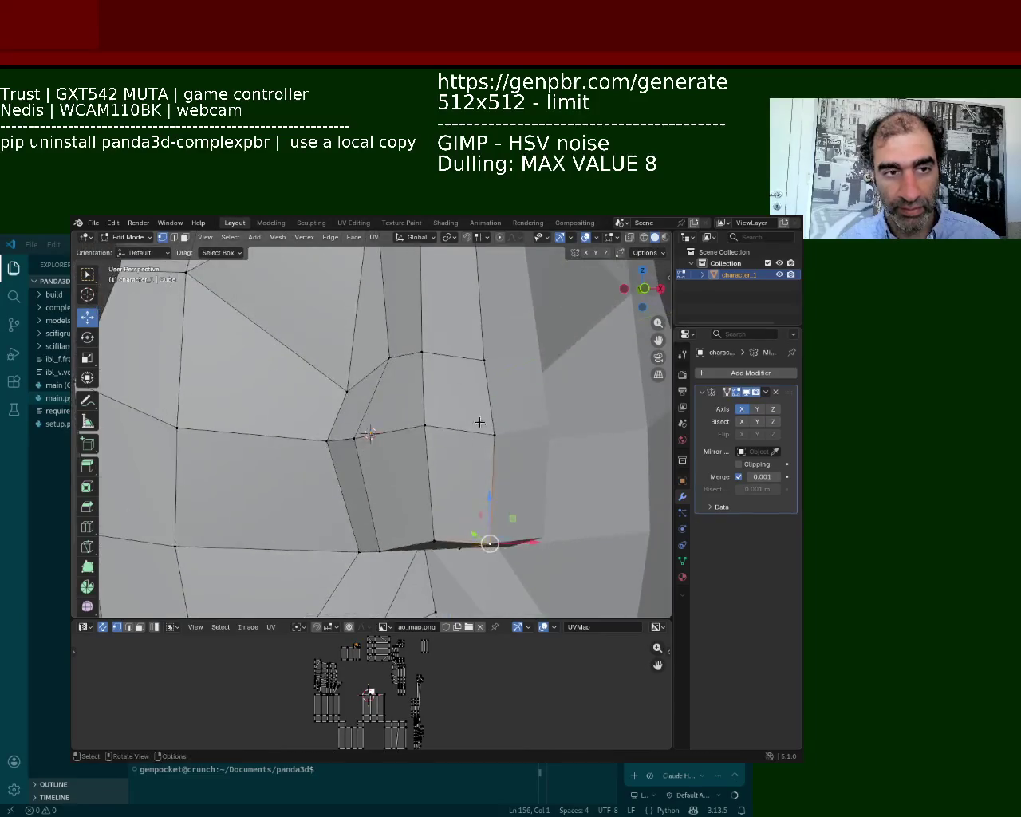
# Step: Lower the two horizontal edges under the nose along Z and pull the vertex beneath down
pyautogui.click(438, 427)
pyautogui.keyDown('shift'); pyautogui.click(359, 437); pyautogui.keyUp('shift')
pyautogui.press('g')
pyautogui.press('z')
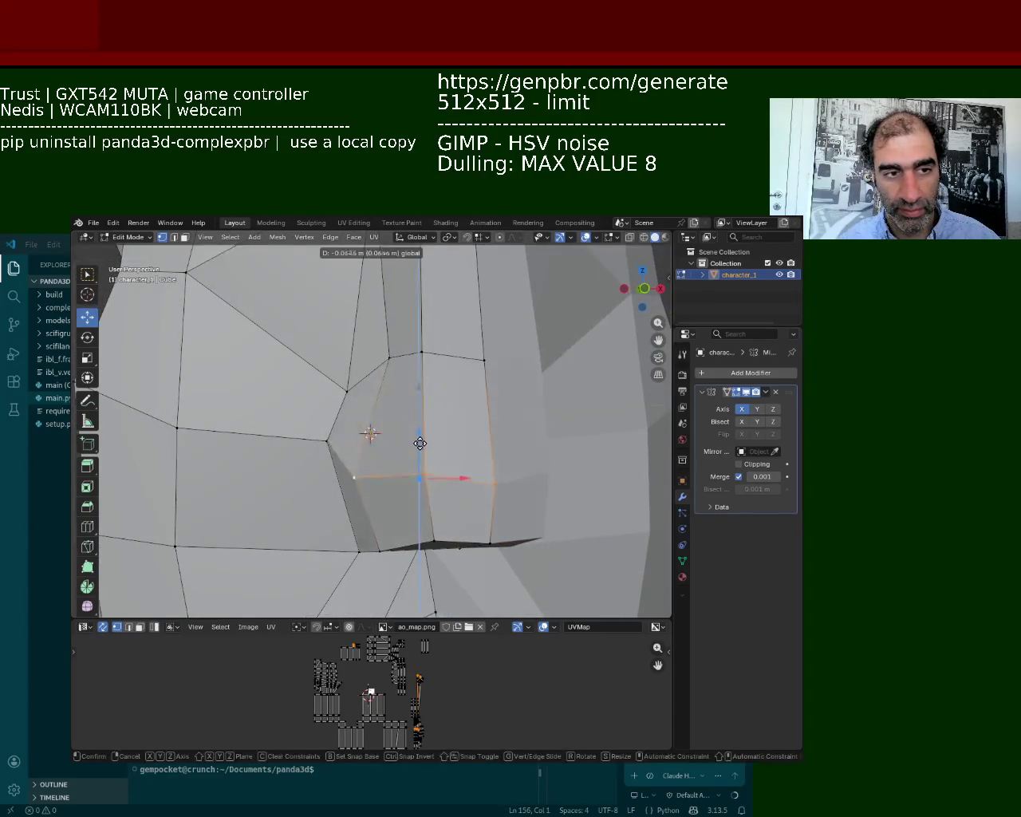
pyautogui.click(422, 440)
pyautogui.click(326, 439)
pyautogui.moveTo(327, 439); pyautogui.dragTo(333, 472)
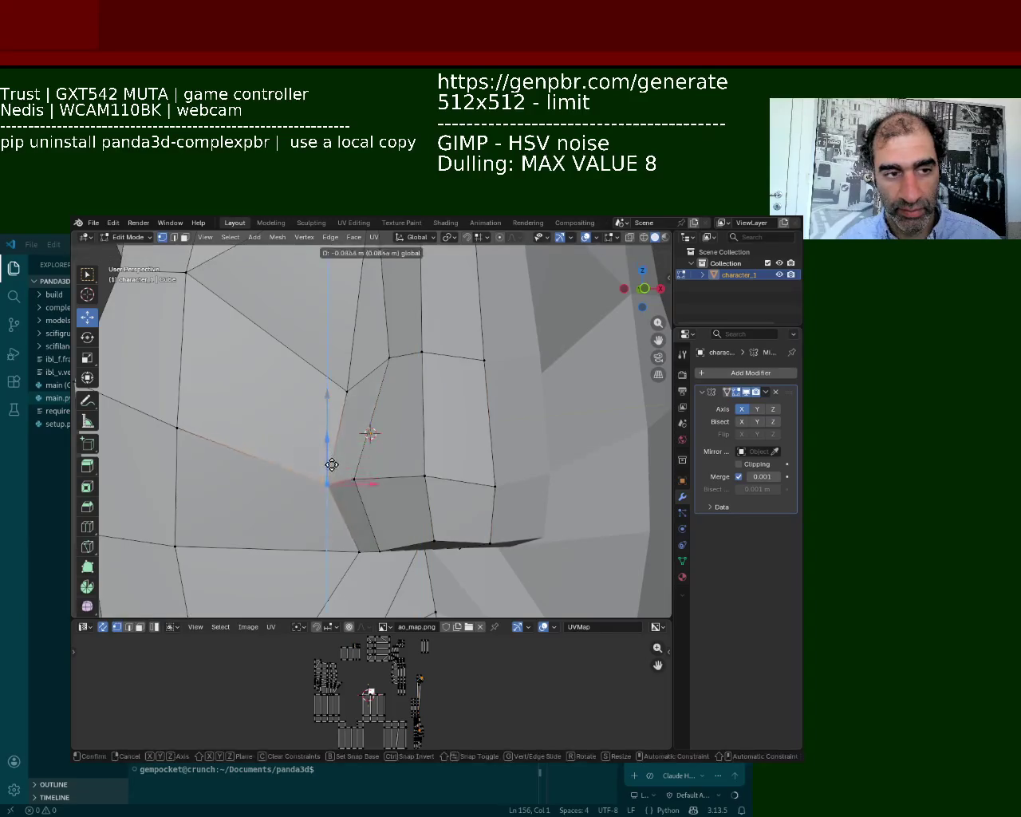
# Step: Shift a vertex at the jaw edge slightly left along the X axis
pyautogui.click(360, 550)
pyautogui.press('g')
pyautogui.press('x')
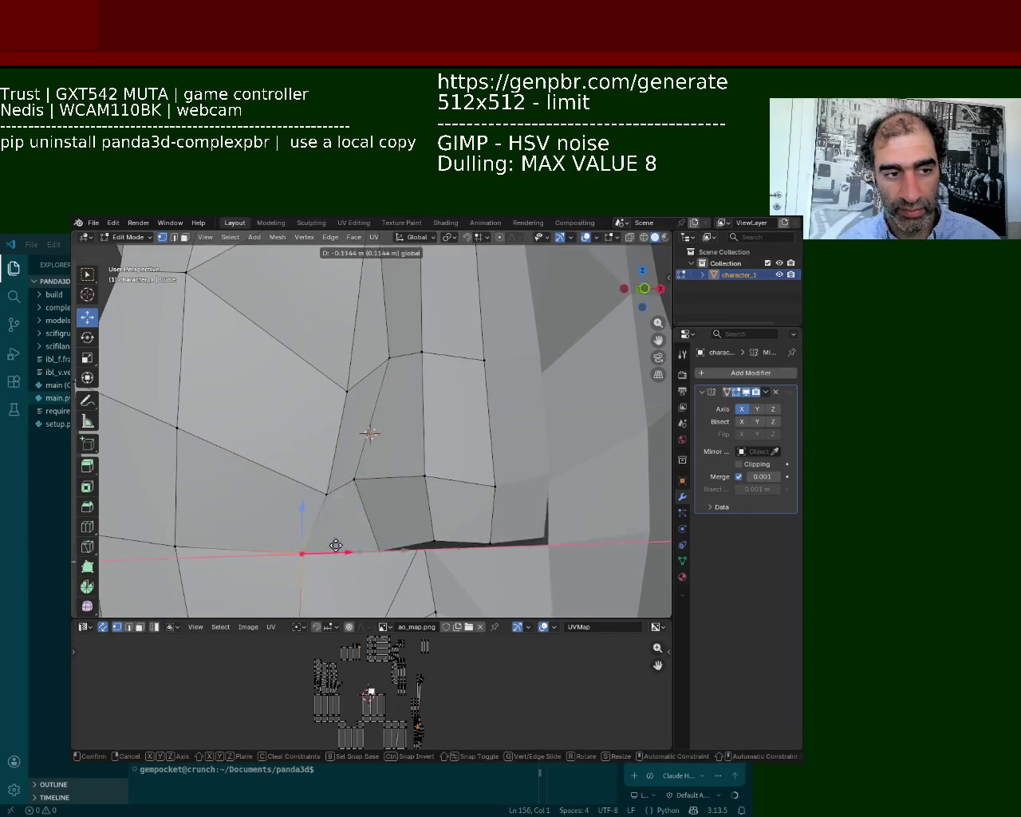
pyautogui.click(367, 546)
# Step: Slide the dark face's corner vertex along Y to merge it onto its neighbour
pyautogui.moveTo(366, 546); pyautogui.dragTo(461, 379, button='middle')
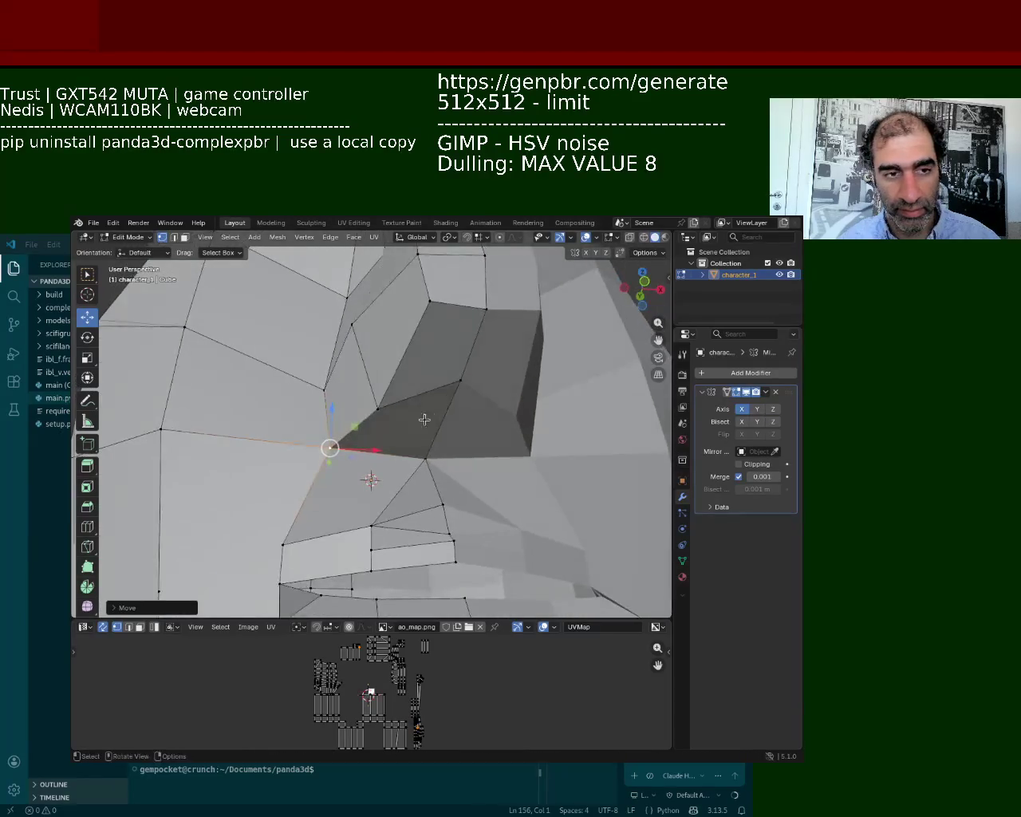
pyautogui.click(460, 379)
pyautogui.press('g')
pyautogui.press('y')
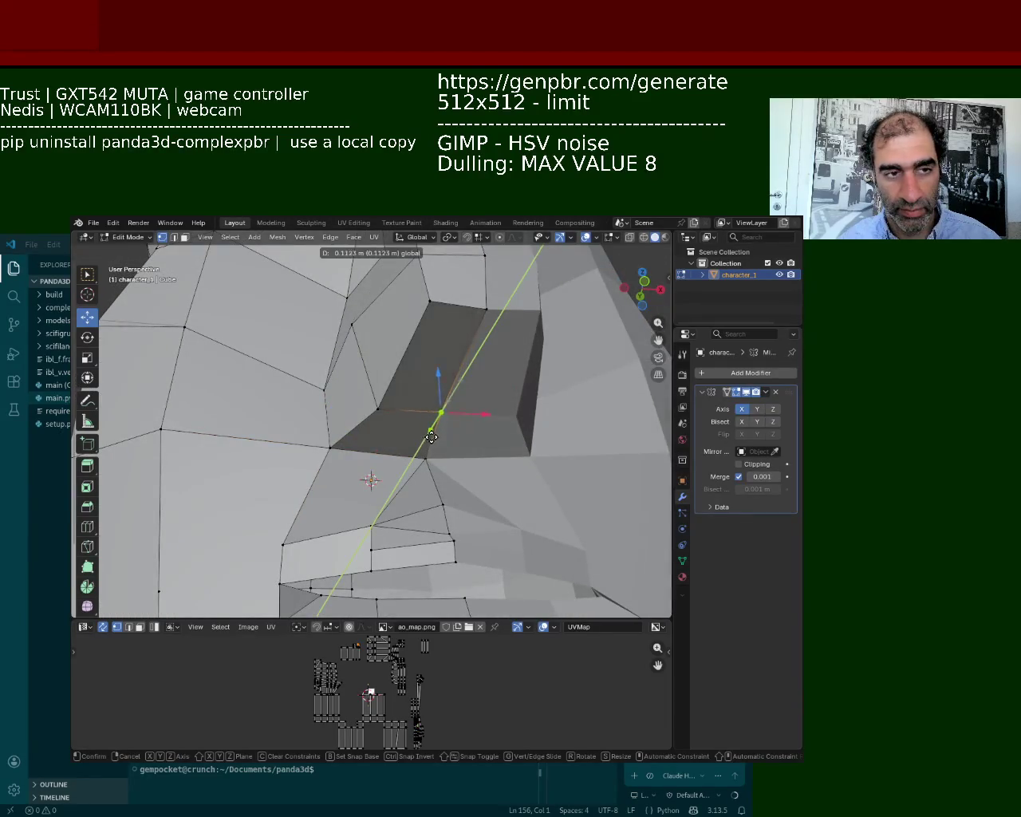
pyautogui.click(438, 406)
pyautogui.click(444, 321)
pyautogui.moveTo(444, 320)
pyautogui.mouseDown(button='middle')
pyautogui.moveTo(481, 357)
pyautogui.moveTo(429, 330)
pyautogui.mouseUp(button='middle')
# Step: In front view, zoom on the nose and move the jawline vertex down along Y
pyautogui.scroll(-5, 446, 343)
pyautogui.press('KP_1')
pyautogui.moveTo(406, 412)
pyautogui.keyDown('ctrl'); pyautogui.mouseDown(button='middle')
pyautogui.moveTo(412, 448)
pyautogui.moveTo(396, 445)
pyautogui.mouseUp(button='middle'); pyautogui.keyUp('ctrl')
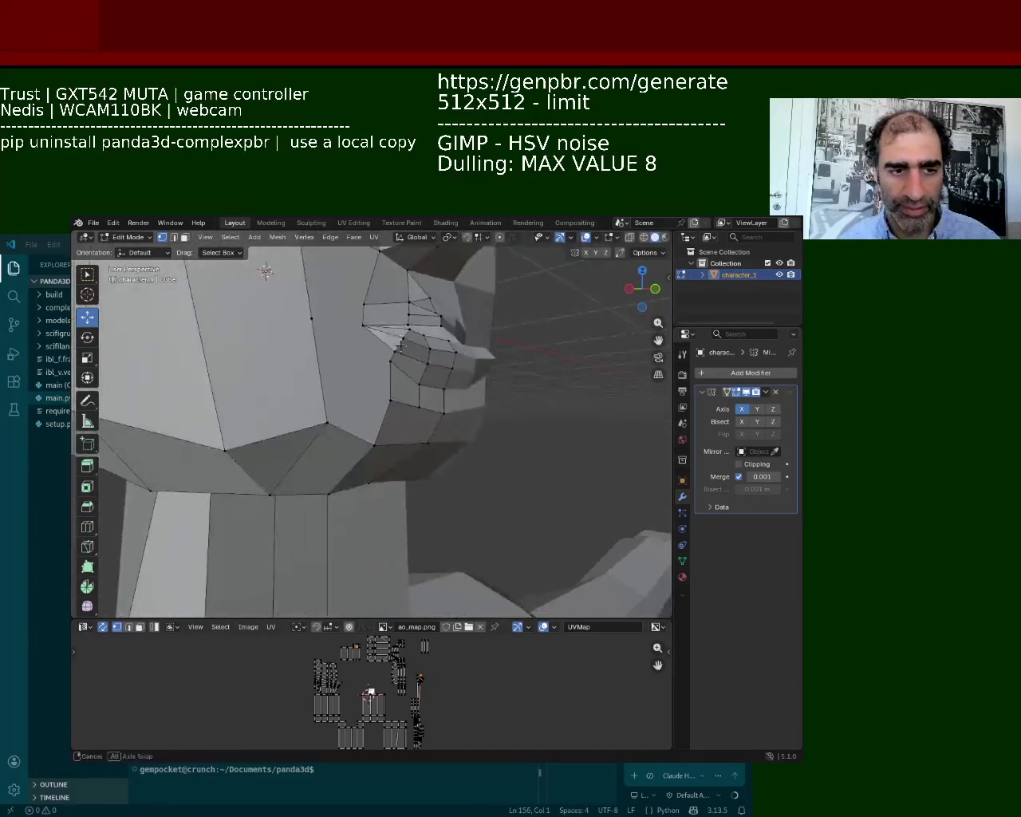
pyautogui.moveTo(357, 440); pyautogui.dragTo(351, 463)
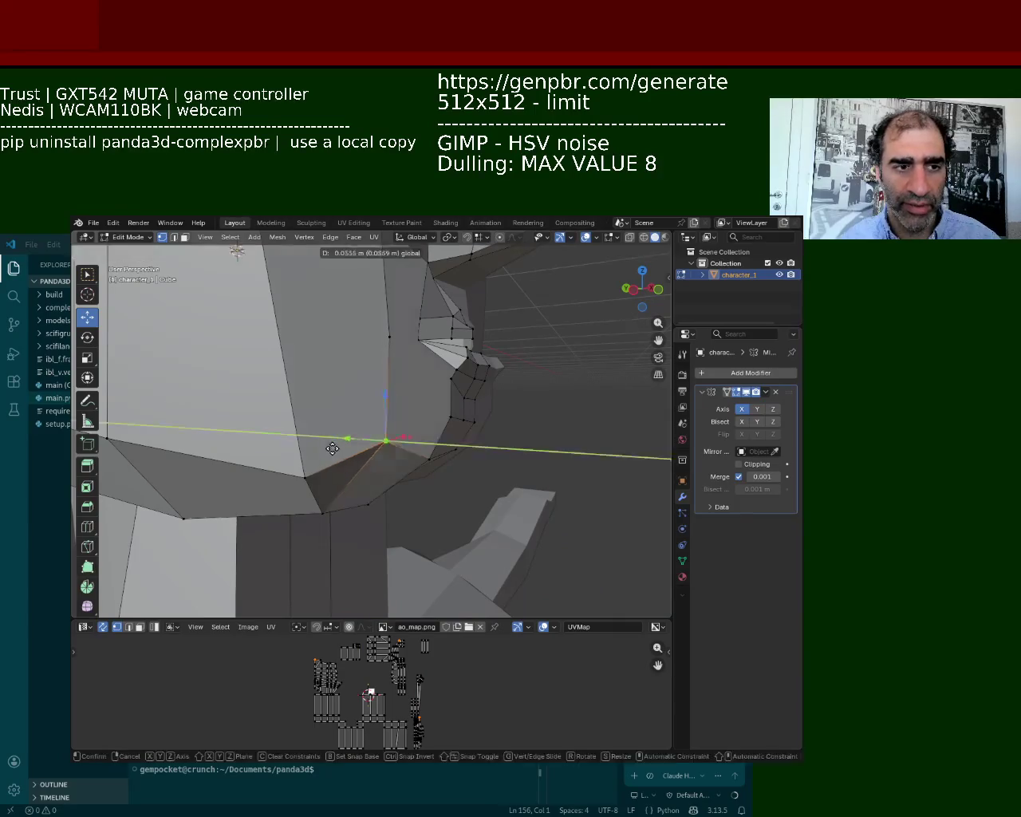
pyautogui.moveTo(439, 416)
pyautogui.mouseDown(button='middle')
pyautogui.moveTo(374, 419)
pyautogui.moveTo(260, 382)
pyautogui.mouseUp(button='middle')
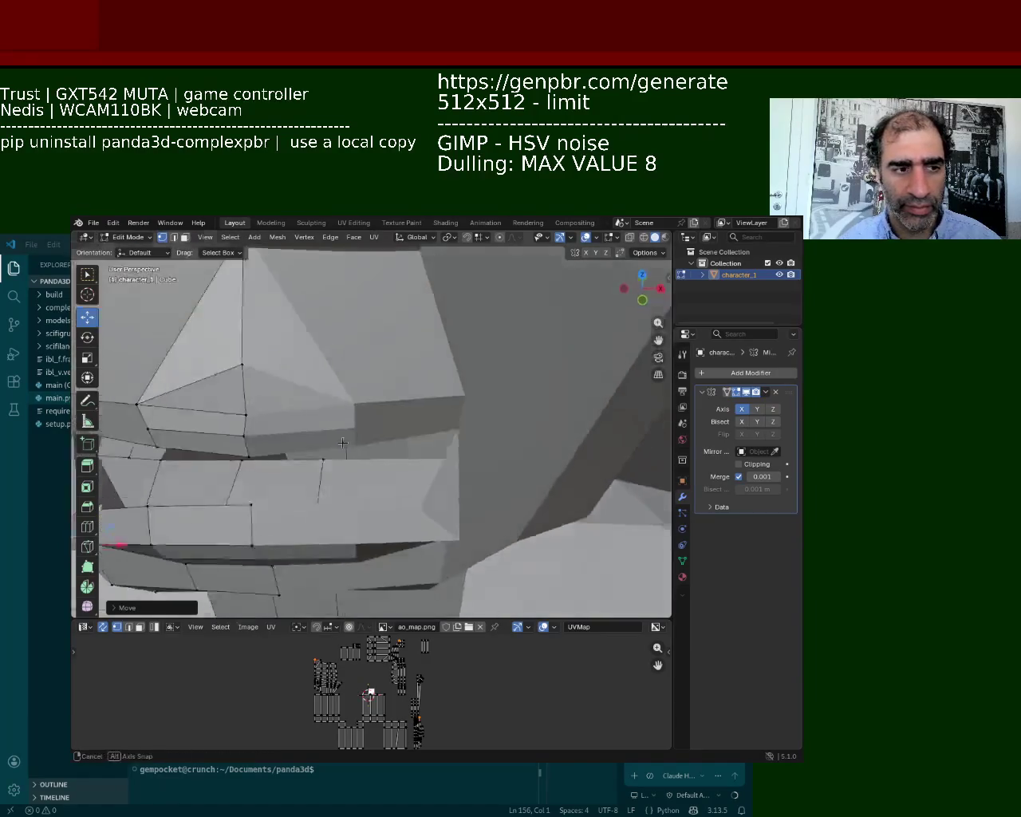
# Step: Push the mouth-corner vertex right along X and nudge the next upper-lip vertex right
pyautogui.click(225, 381)
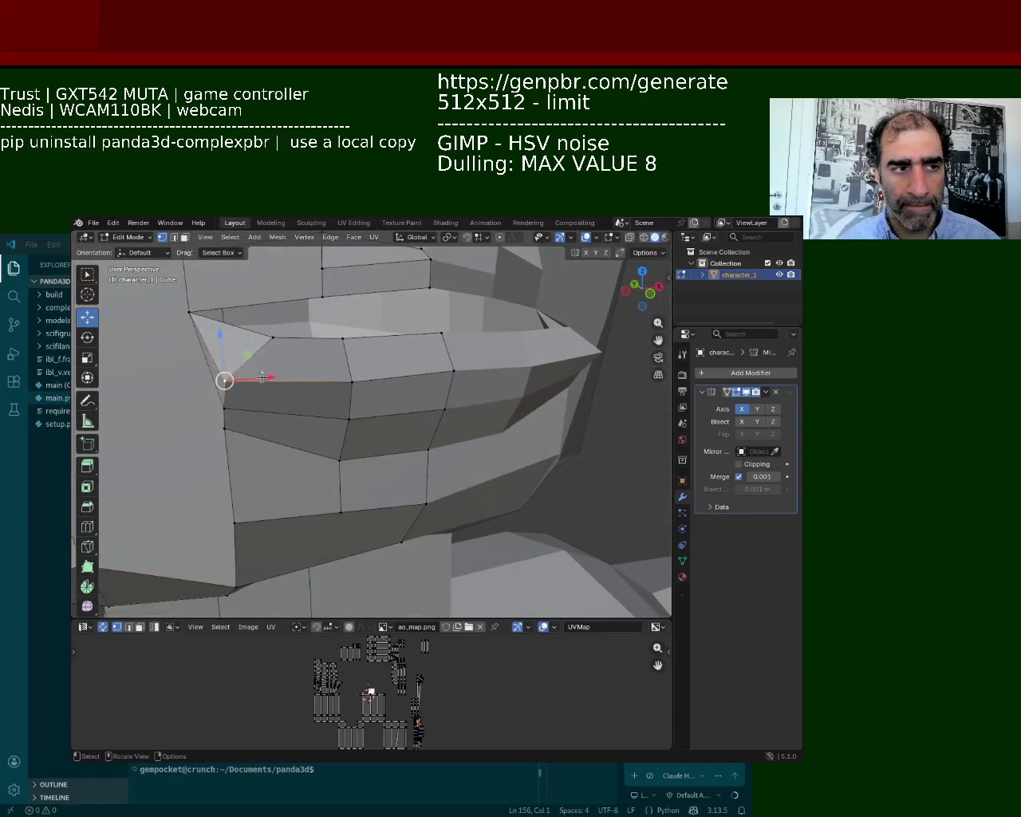
pyautogui.moveTo(263, 376); pyautogui.dragTo(307, 373)
pyautogui.click(352, 381)
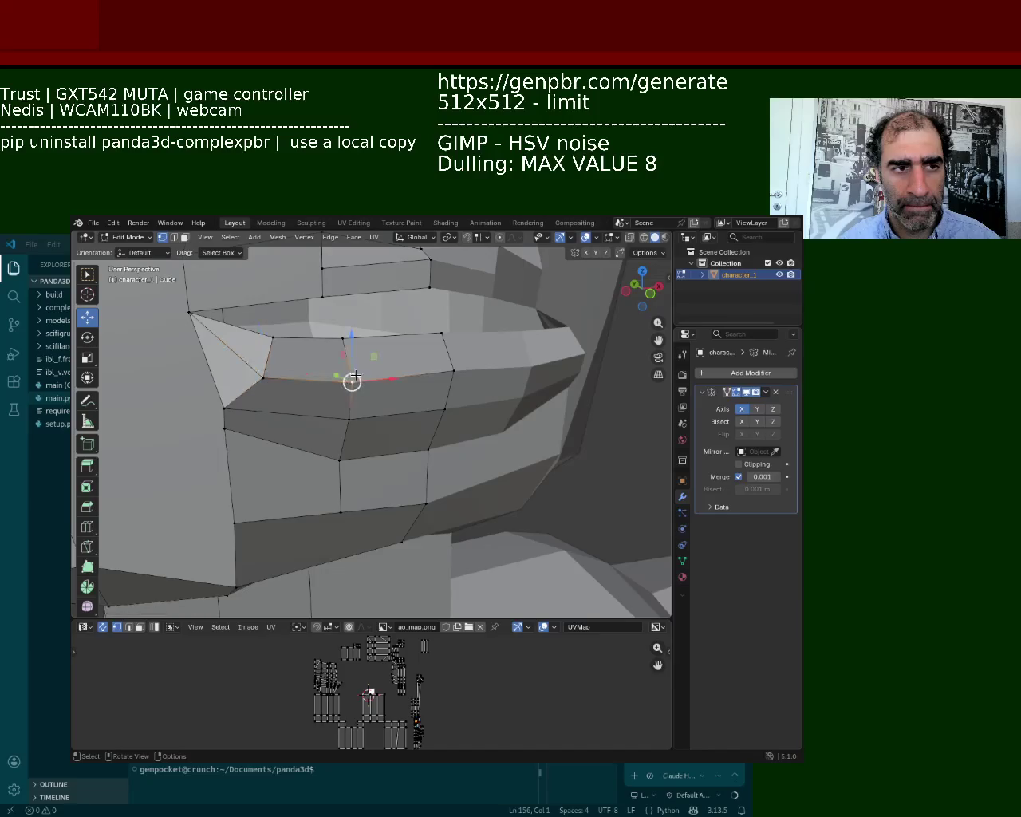
pyautogui.moveTo(380, 378); pyautogui.dragTo(390, 379)
pyautogui.click(340, 460)
pyautogui.click(224, 406)
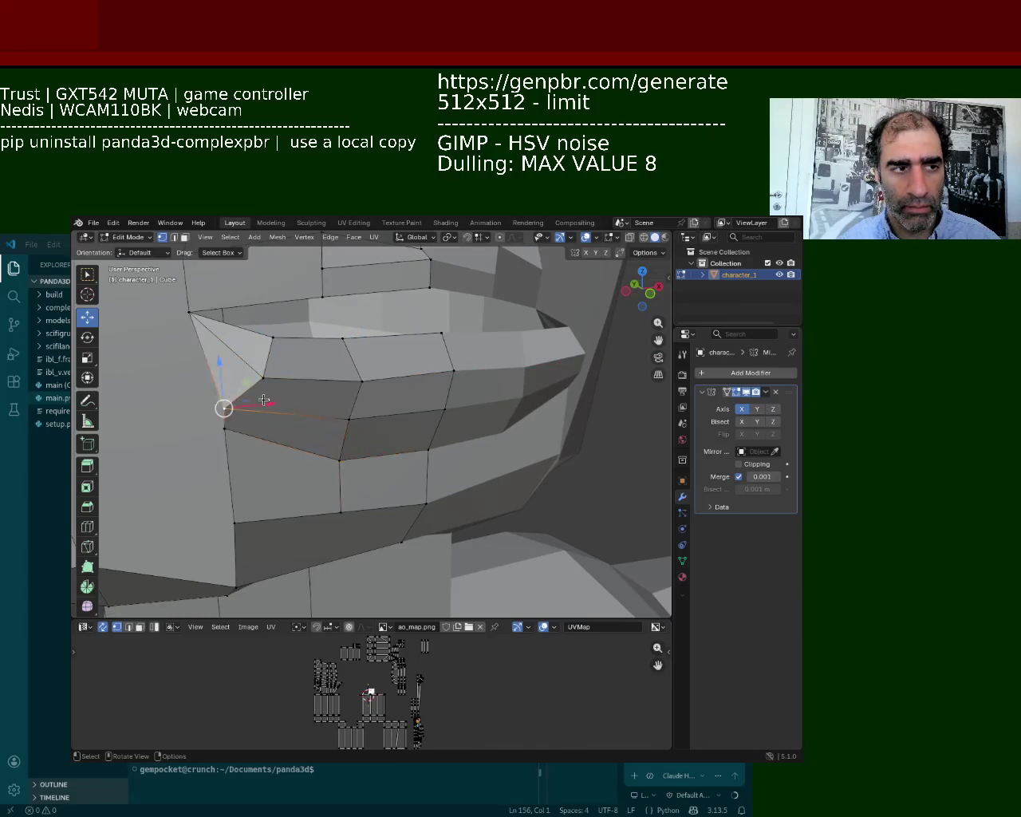
pyautogui.moveTo(224, 407); pyautogui.dragTo(307, 396, button='middle')
# Step: Move the lower lip-edge vertex left along the Y axis
pyautogui.click(378, 320)
pyautogui.click(454, 414)
pyautogui.keyDown('shift'); pyautogui.click(370, 302); pyautogui.keyUp('shift')
pyautogui.click(366, 312)
pyautogui.click(395, 405)
pyautogui.click(438, 421)
pyautogui.moveTo(411, 413); pyautogui.dragTo(368, 413)
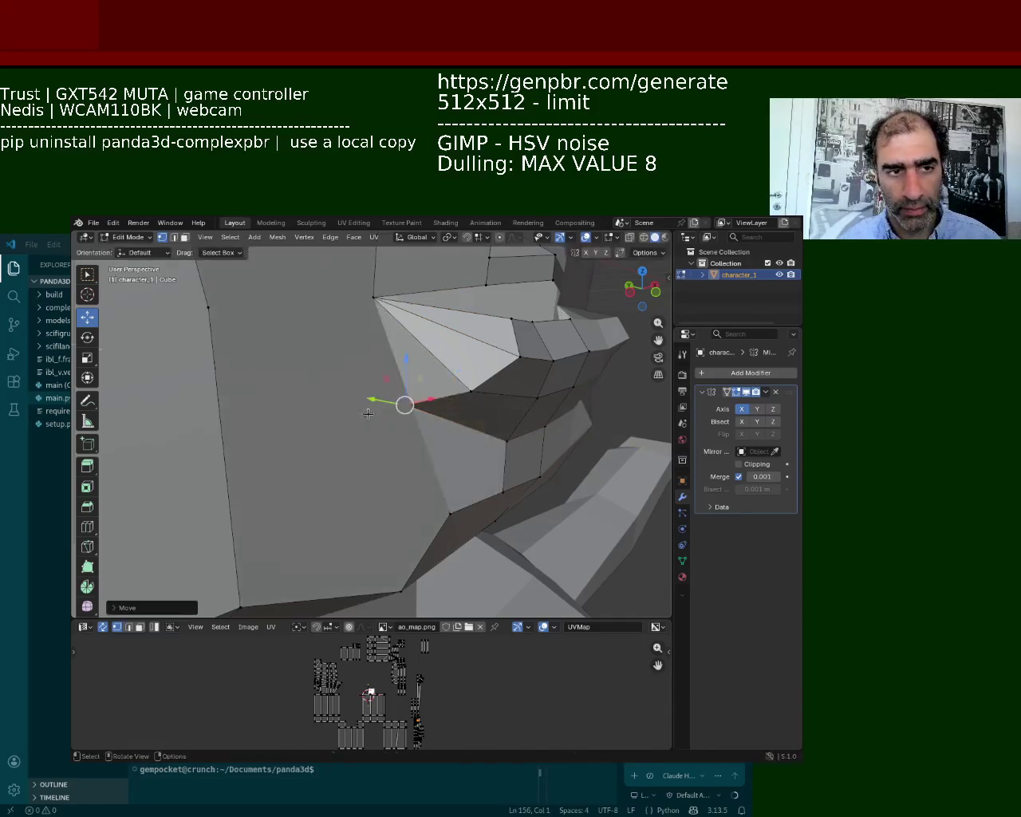
# Step: Raise two more lip vertices slightly along the Z axis
pyautogui.moveTo(448, 421); pyautogui.dragTo(479, 427, button='middle')
pyautogui.click(485, 431)
pyautogui.moveTo(485, 392); pyautogui.dragTo(532, 383)
pyautogui.click(534, 419)
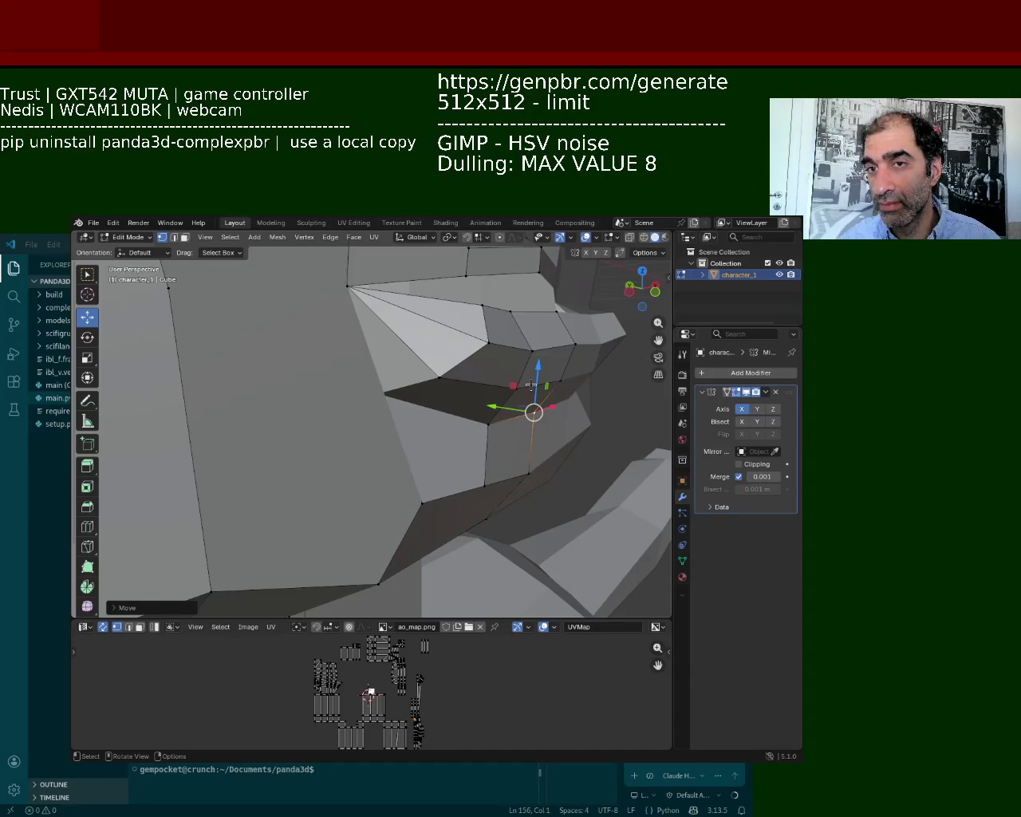
# Step: Move the three mouth-edge vertices sideways along the X axis
pyautogui.moveTo(497, 372); pyautogui.dragTo(444, 410, button='middle')
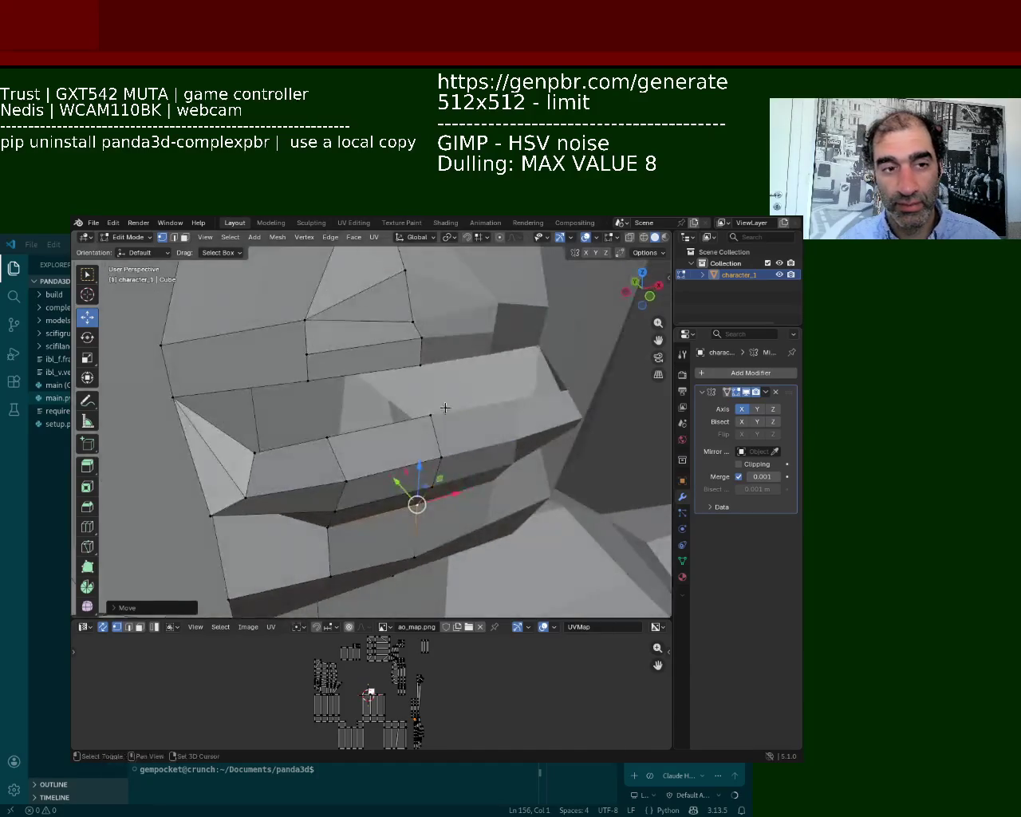
pyautogui.click(244, 492)
pyautogui.moveTo(244, 492); pyautogui.dragTo(263, 426, button='middle')
pyautogui.keyDown('shift'); pyautogui.click(222, 313); pyautogui.keyUp('shift')
pyautogui.keyDown('shift'); pyautogui.click(218, 343); pyautogui.keyUp('shift')
pyautogui.press('g')
pyautogui.press('x')
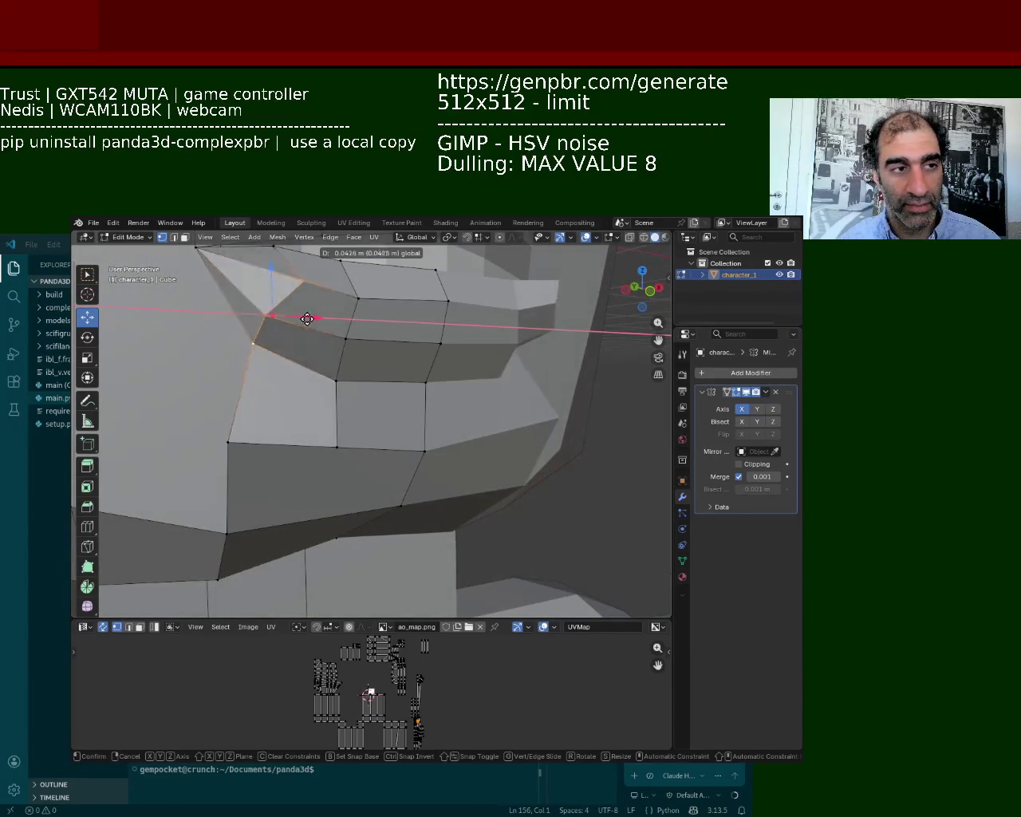
pyautogui.click(307, 314)
# Step: Shift an upper-lip vertex right along X in two moves, then deselect all
pyautogui.moveTo(307, 319); pyautogui.dragTo(283, 372, button='middle')
pyautogui.click(291, 360)
pyautogui.press('g')
pyautogui.press('x')
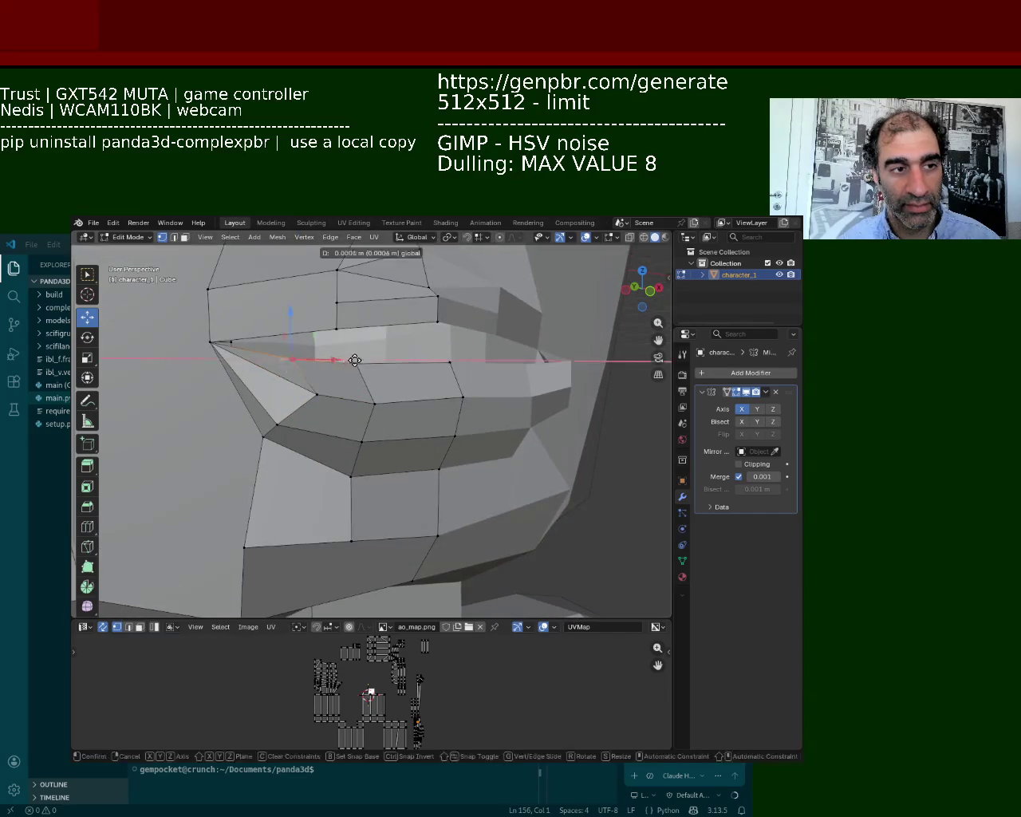
pyautogui.click(359, 360)
pyautogui.press('g')
pyautogui.press('x')
pyautogui.click(414, 364)
pyautogui.hotkey('alt', 'a')
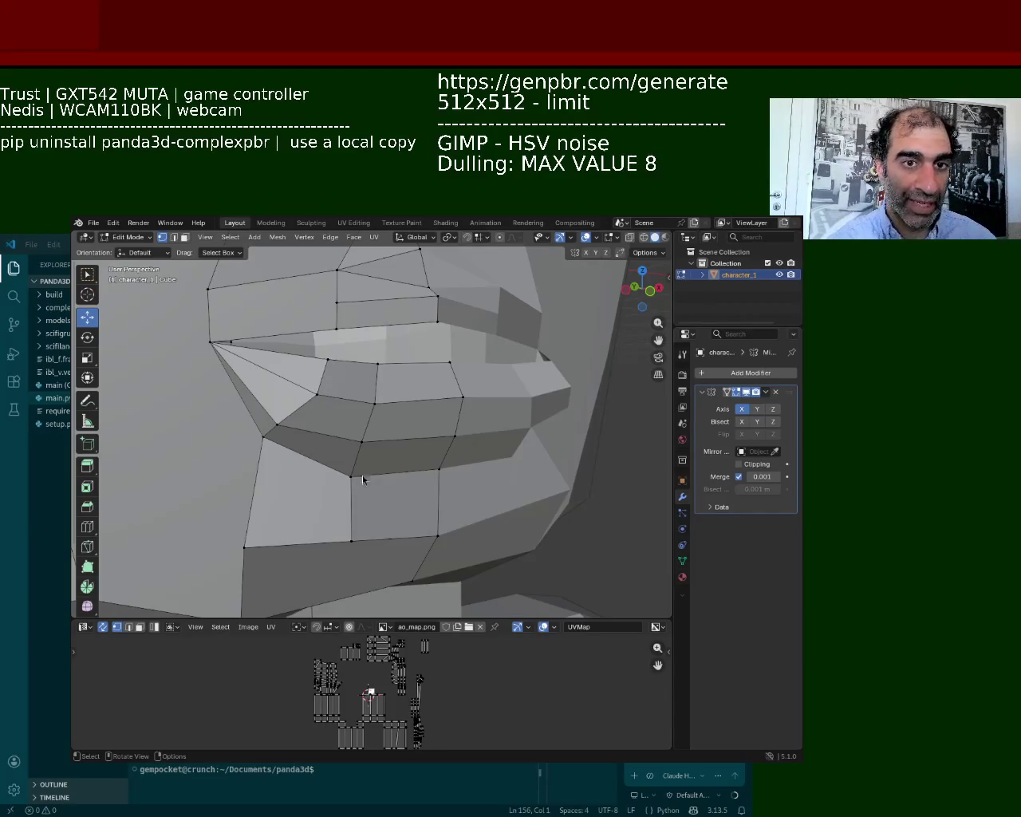
pyautogui.click(436, 305)
pyautogui.press('g')
pyautogui.press('z')
pyautogui.click(355, 317)
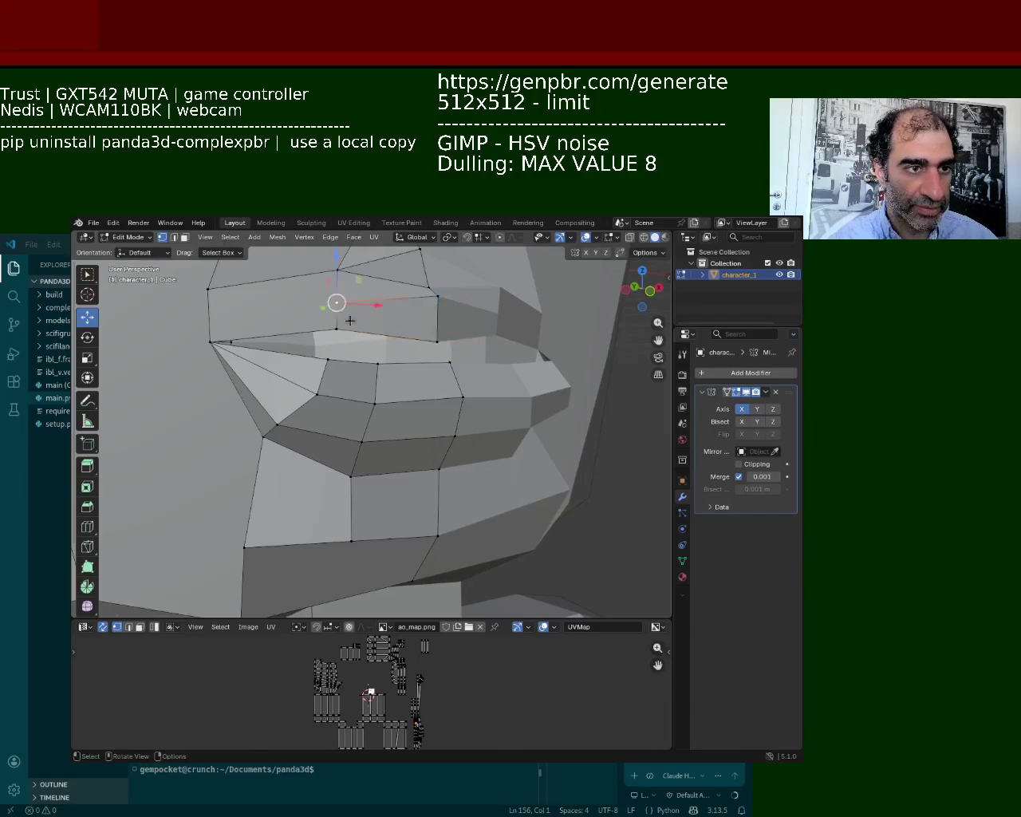
pyautogui.press('g')
pyautogui.press('z')
pyautogui.click(365, 314)
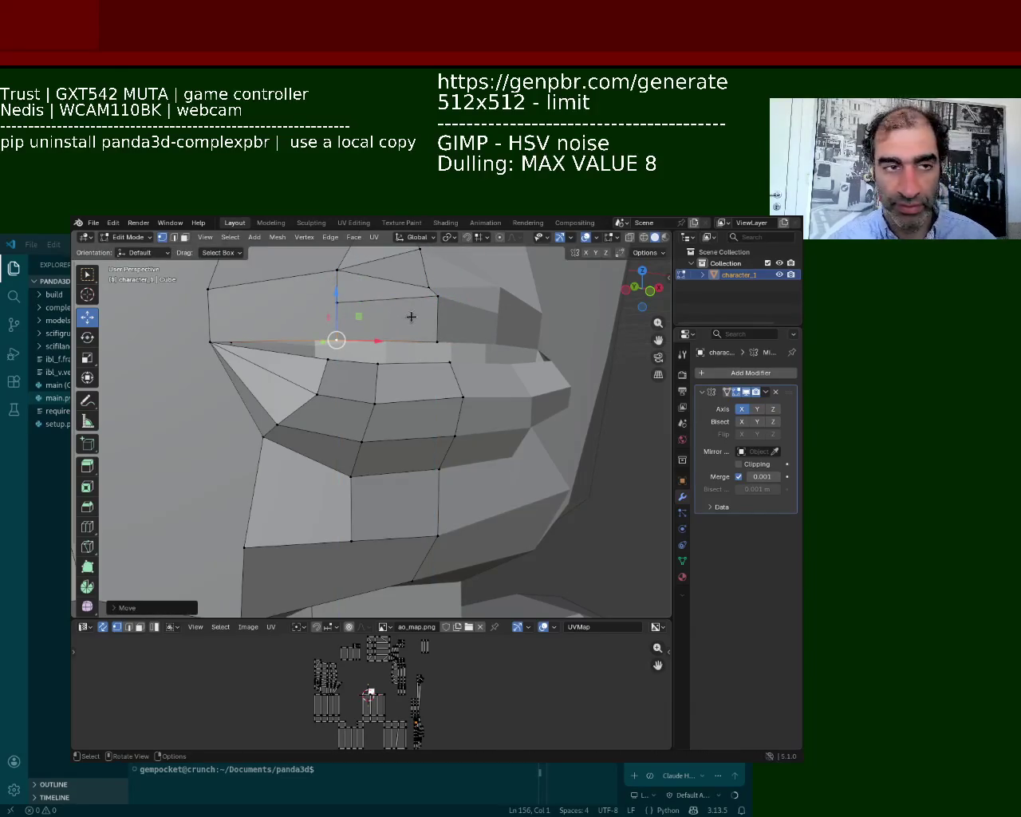
pyautogui.hotkey('ctrl', 'z')
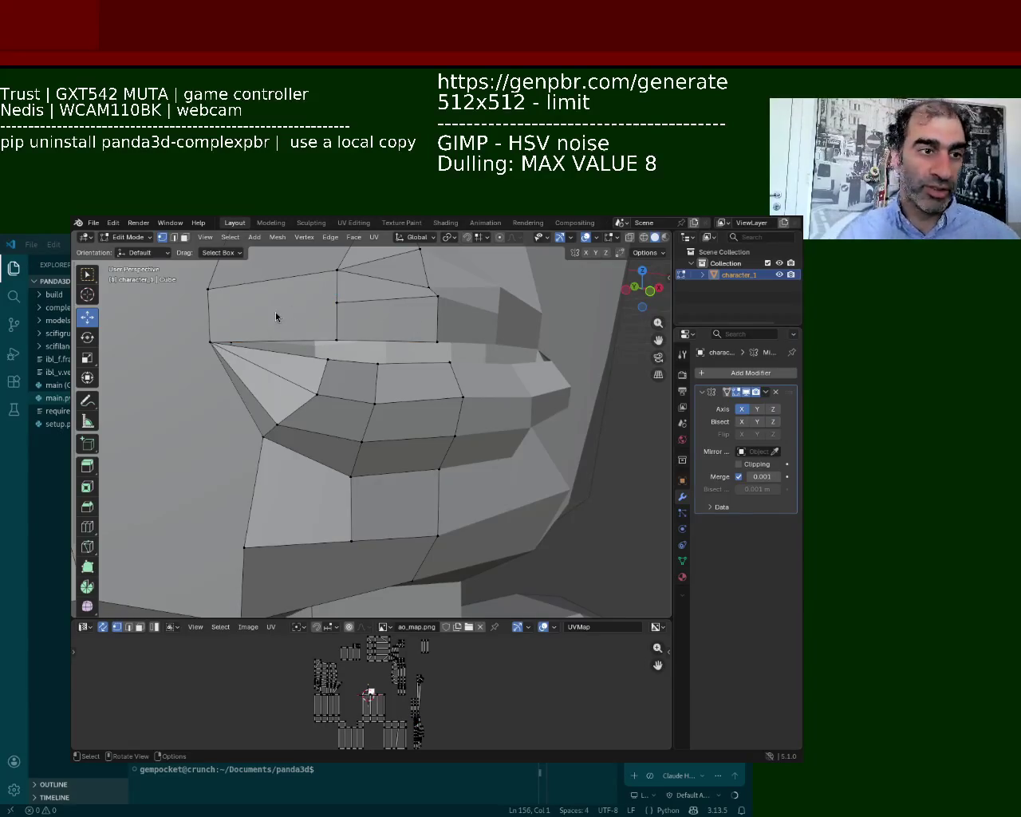
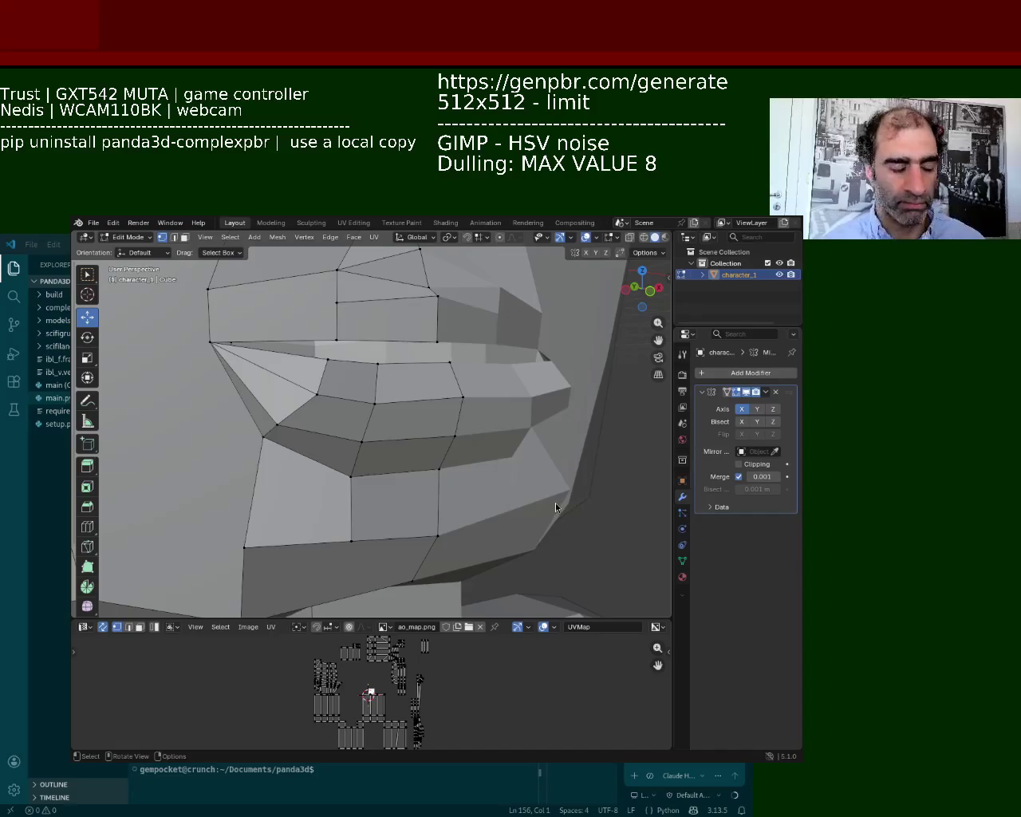
# Step: Orbit to the mouth and raise the mouth-corner vertex with a Y-constrained move
pyautogui.moveTo(403, 514); pyautogui.dragTo(394, 363, button='middle')
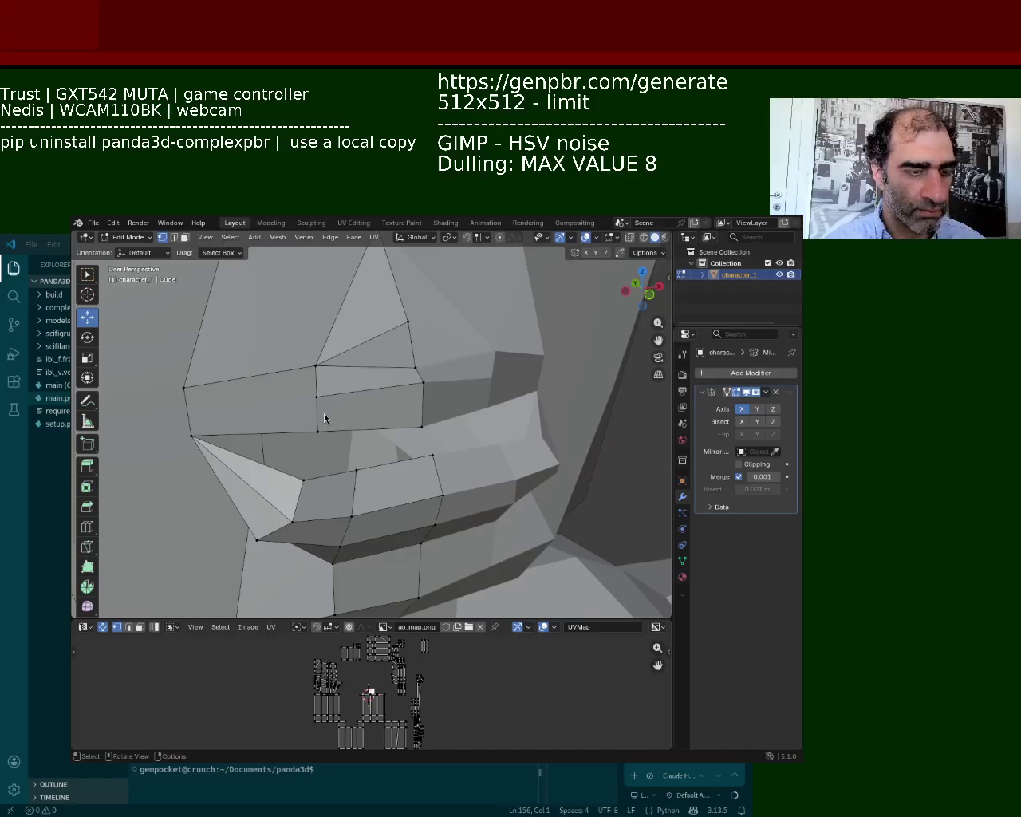
pyautogui.moveTo(413, 556); pyautogui.dragTo(369, 475, button='middle')
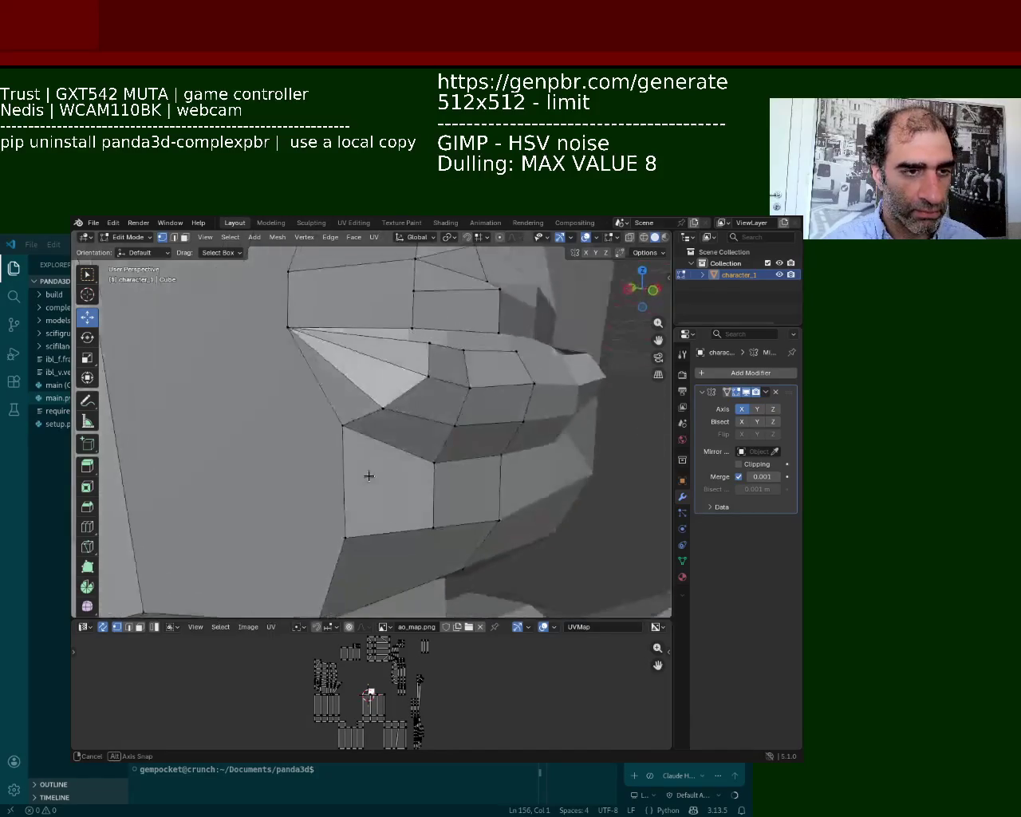
pyautogui.click(383, 408)
pyautogui.moveTo(382, 408); pyautogui.dragTo(394, 392)
pyautogui.press('g')
pyautogui.press('y')
pyautogui.click(410, 368)
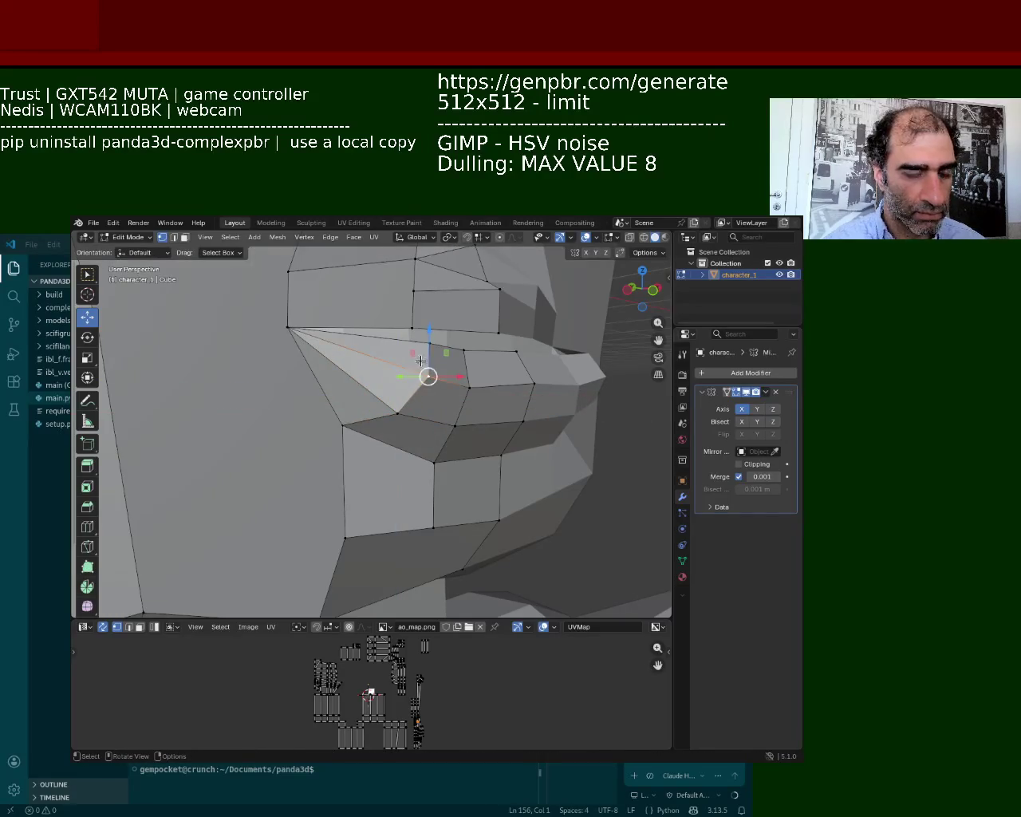
# Step: Raise two upper-lip vertices along Z and lift a lower vertex near the lip
pyautogui.moveTo(421, 360); pyautogui.dragTo(446, 398, button='middle')
pyautogui.click(474, 371)
pyautogui.press('g')
pyautogui.press('z')
pyautogui.click(471, 327)
pyautogui.click(471, 327)
pyautogui.moveTo(469, 305); pyautogui.dragTo(469, 282)
pyautogui.click(391, 376)
pyautogui.moveTo(397, 346); pyautogui.dragTo(397, 320)
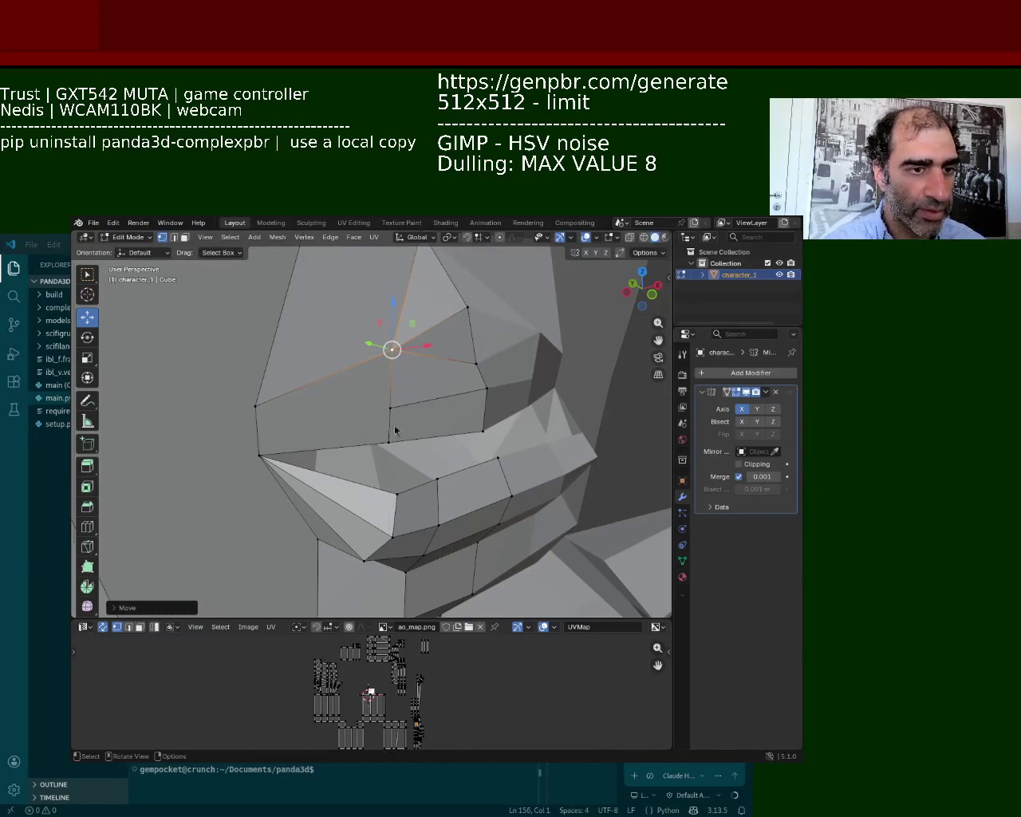
# Step: Orbit to a side view of the head, zoom in, and select the inner mouth-corner vertex
pyautogui.moveTo(440, 547)
pyautogui.mouseDown(button='middle')
pyautogui.moveTo(632, 478)
pyautogui.moveTo(280, 392)
pyautogui.moveTo(260, 348)
pyautogui.moveTo(522, 358)
pyautogui.moveTo(373, 370)
pyautogui.moveTo(387, 358)
pyautogui.moveTo(574, 372)
pyautogui.mouseUp(button='middle')
pyautogui.scroll(2, 522, 454)
pyautogui.scroll(2, 478, 407)
pyautogui.scroll(2, 478, 407)
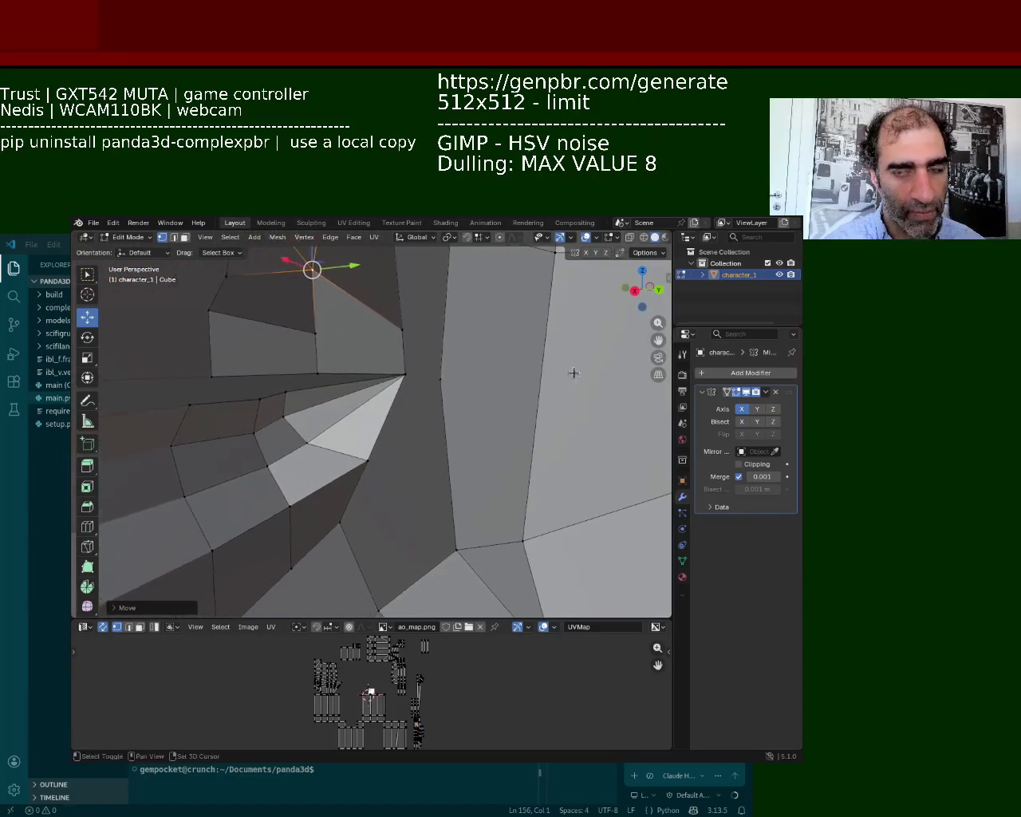
pyautogui.click(199, 411)
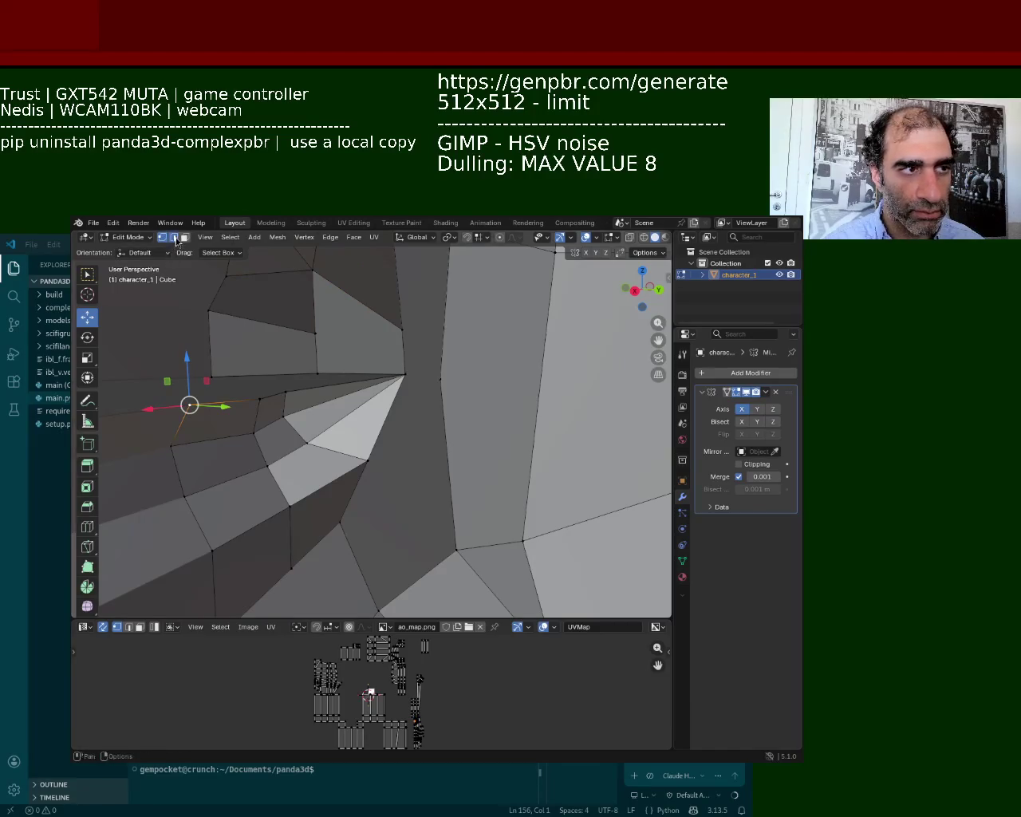
# Step: Move the inner mouth-corner vertex along Y to tuck the lip fold inward, then select lip elements
pyautogui.moveTo(226, 406); pyautogui.dragTo(271, 399)
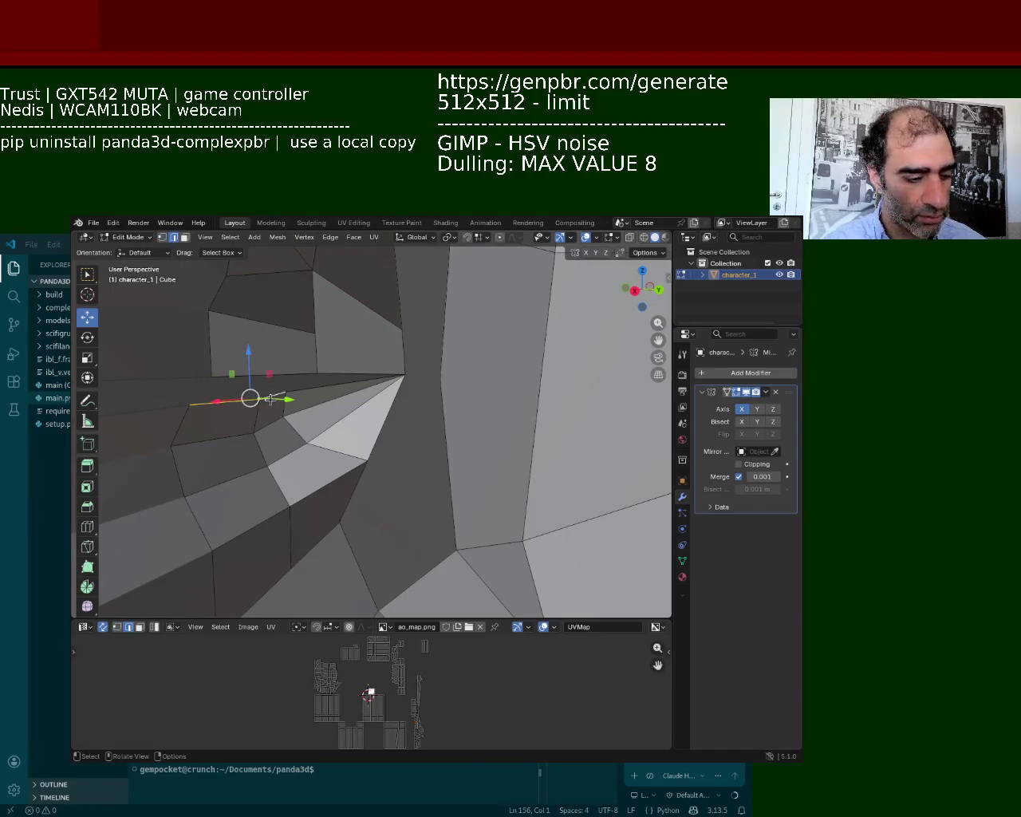
pyautogui.press('g')
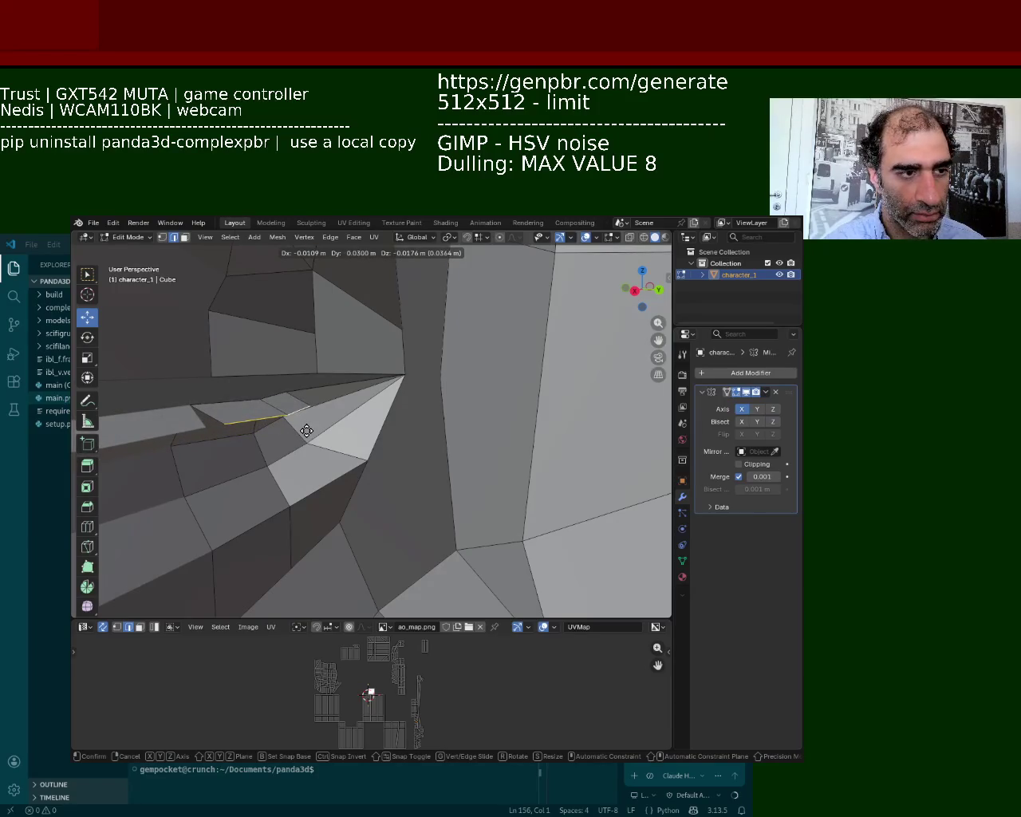
pyautogui.press('z')
pyautogui.press('x')
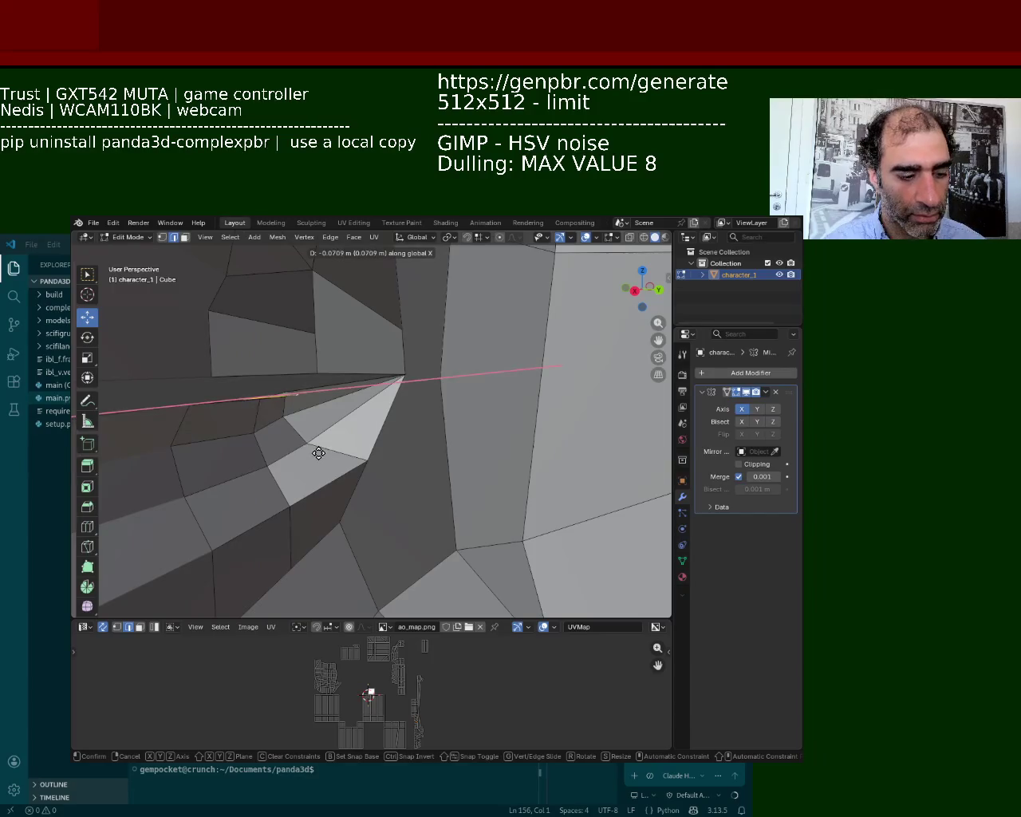
pyautogui.press('y')
pyautogui.click(322, 461)
pyautogui.moveTo(322, 461)
pyautogui.mouseDown(button='middle')
pyautogui.moveTo(138, 415)
pyautogui.moveTo(397, 397)
pyautogui.moveTo(392, 361)
pyautogui.moveTo(151, 411)
pyautogui.moveTo(338, 392)
pyautogui.moveTo(337, 422)
pyautogui.moveTo(367, 367)
pyautogui.moveTo(239, 334)
pyautogui.mouseUp(button='middle')
pyautogui.click(263, 321)
pyautogui.click(313, 537)
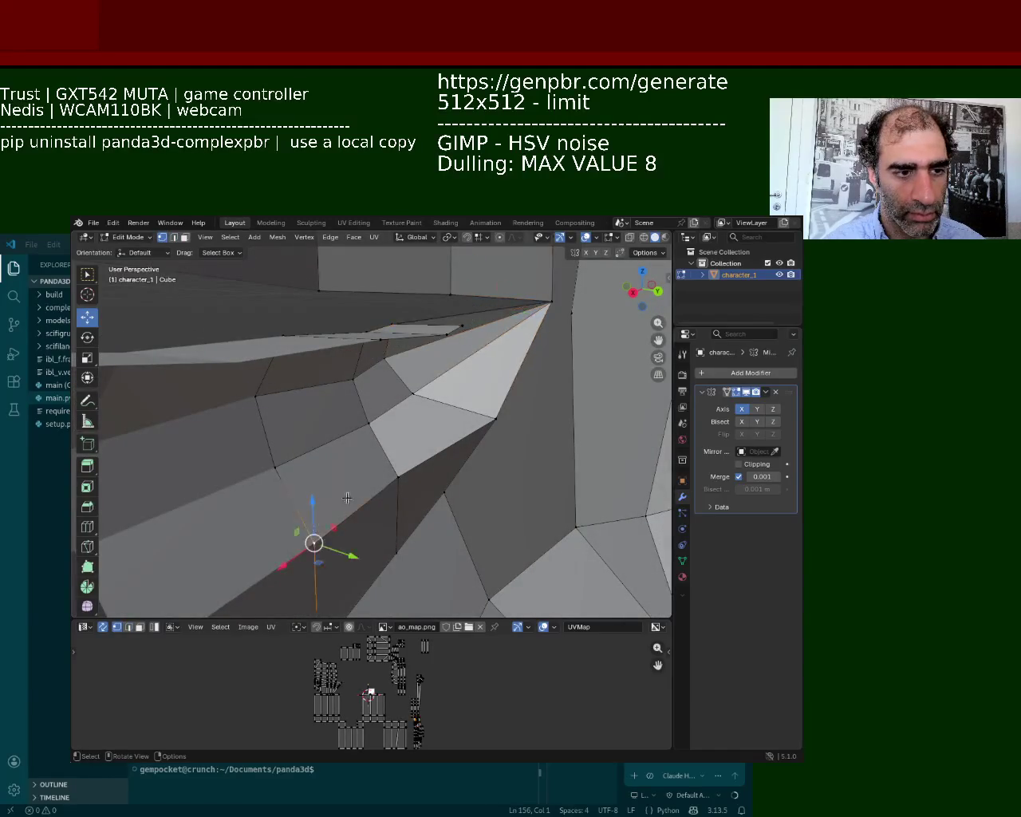
# Step: Select the lower-lip edge vertices and lower them along the Z axis
pyautogui.moveTo(473, 457)
pyautogui.keyDown('shift'); pyautogui.mouseDown(button='middle')
pyautogui.moveTo(338, 406)
pyautogui.moveTo(382, 433)
pyautogui.moveTo(372, 408)
pyautogui.moveTo(372, 421)
pyautogui.mouseUp(button='middle'); pyautogui.keyUp('shift')
pyautogui.click(371, 421)
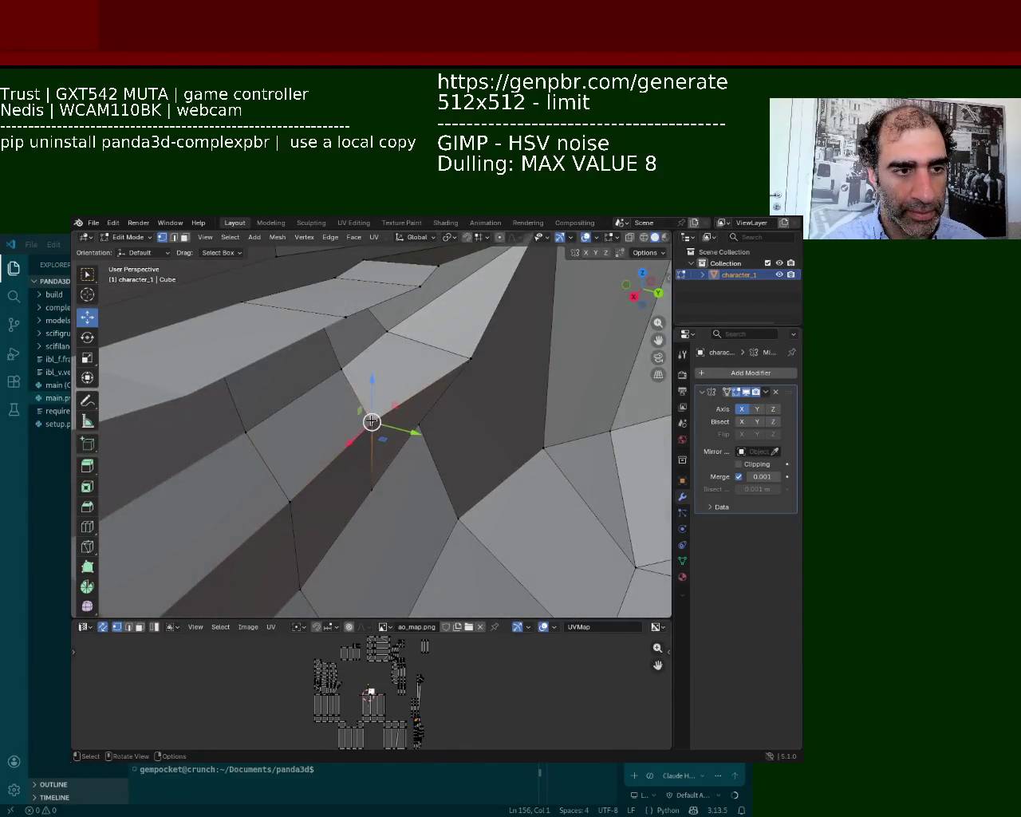
pyautogui.click(342, 325)
pyautogui.keyDown('shift'); pyautogui.click(292, 498); pyautogui.keyUp('shift')
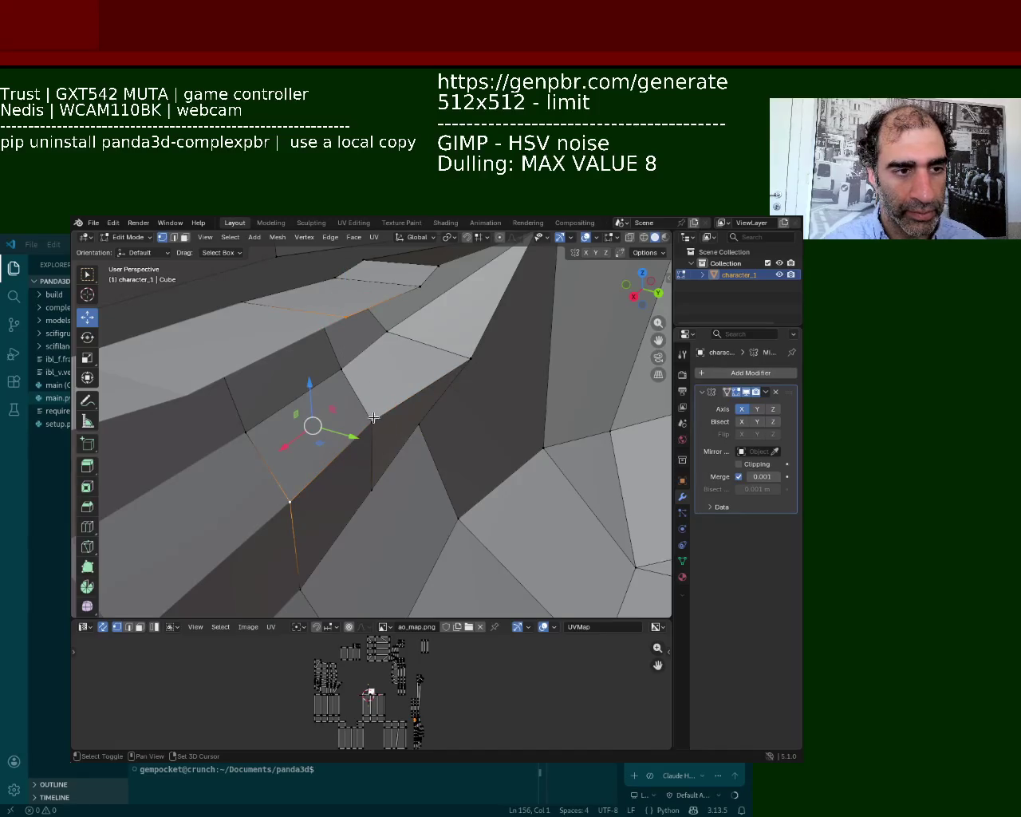
pyautogui.keyDown('shift'); pyautogui.click(412, 289); pyautogui.keyUp('shift')
pyautogui.moveTo(412, 289)
pyautogui.mouseDown(button='middle')
pyautogui.moveTo(296, 373)
pyautogui.moveTo(199, 327)
pyautogui.mouseUp(button='middle')
pyautogui.keyDown('shift'); pyautogui.click(192, 322); pyautogui.keyUp('shift')
pyautogui.moveTo(296, 319); pyautogui.dragTo(339, 295)
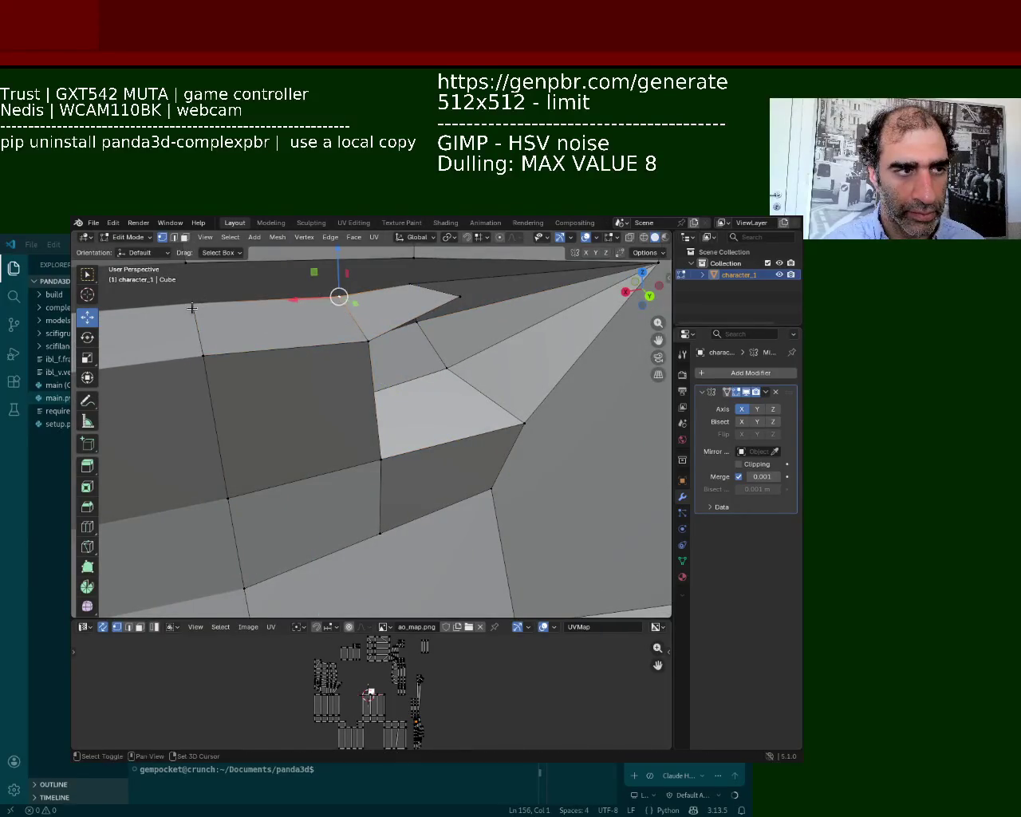
pyautogui.press('g')
pyautogui.press('z')
pyautogui.click(271, 323)
# Step: Add neighbouring lip vertices, then pick a quad face inside the mouth
pyautogui.keyDown('shift'); pyautogui.click(381, 458); pyautogui.keyUp('shift')
pyautogui.keyDown('shift'); pyautogui.click(520, 428); pyautogui.keyUp('shift')
pyautogui.moveTo(520, 427)
pyautogui.mouseDown(button='middle')
pyautogui.moveTo(454, 338)
pyautogui.moveTo(391, 512)
pyautogui.moveTo(412, 426)
pyautogui.moveTo(388, 414)
pyautogui.moveTo(433, 436)
pyautogui.moveTo(455, 433)
pyautogui.moveTo(369, 332)
pyautogui.moveTo(303, 364)
pyautogui.moveTo(342, 405)
pyautogui.moveTo(257, 433)
pyautogui.moveTo(374, 424)
pyautogui.moveTo(424, 403)
pyautogui.moveTo(349, 397)
pyautogui.moveTo(413, 358)
pyautogui.moveTo(428, 374)
pyautogui.moveTo(407, 383)
pyautogui.mouseUp(button='middle')
pyautogui.keyDown('shift'); pyautogui.click(437, 457); pyautogui.keyUp('shift')
pyautogui.click(247, 282)
pyautogui.click(405, 436)
# Step: In Vertex Select mode, select the three vertices forming the inner-mouth triangle
pyautogui.click(162, 238)
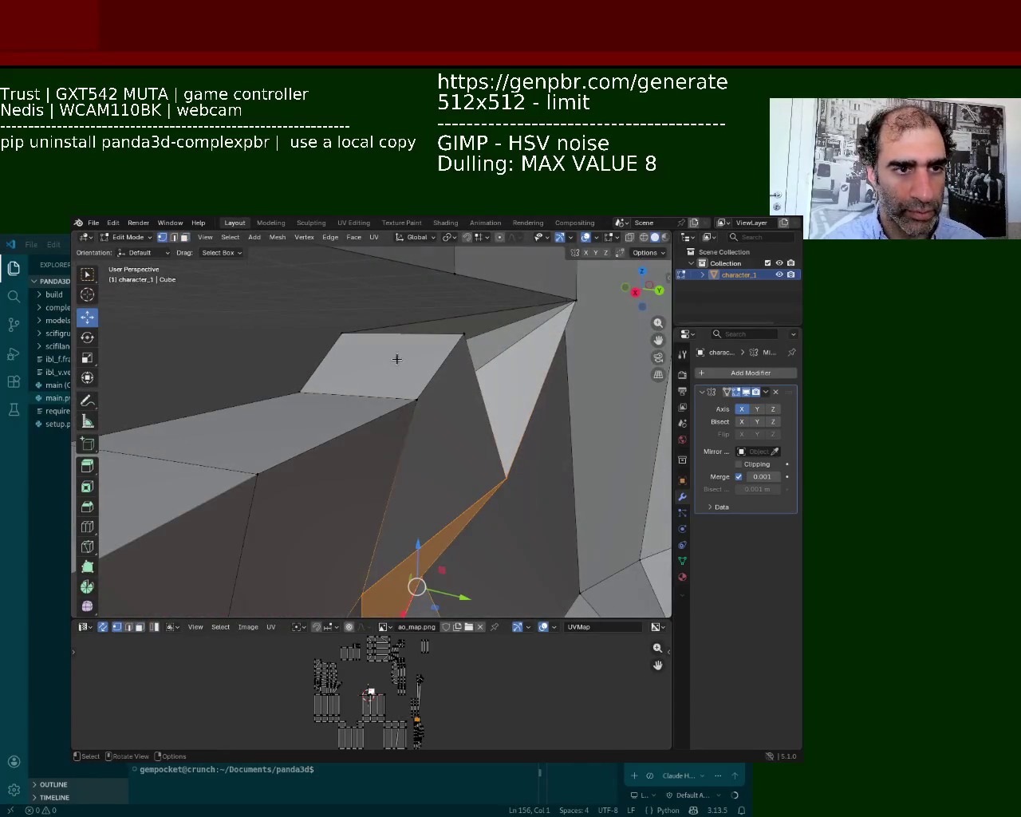
pyautogui.click(348, 330)
pyautogui.keyDown('shift'); pyautogui.click(575, 300); pyautogui.keyUp('shift')
pyautogui.moveTo(575, 300); pyautogui.dragTo(492, 340, button='middle')
pyautogui.click(492, 341)
pyautogui.keyDown('shift'); pyautogui.click(503, 486); pyautogui.keyUp('shift')
pyautogui.keyDown('shift'); pyautogui.click(592, 297); pyautogui.keyUp('shift')
pyautogui.moveTo(592, 298)
pyautogui.mouseDown(button='middle')
pyautogui.moveTo(344, 410)
pyautogui.moveTo(305, 409)
pyautogui.moveTo(434, 394)
pyautogui.mouseUp(button='middle')
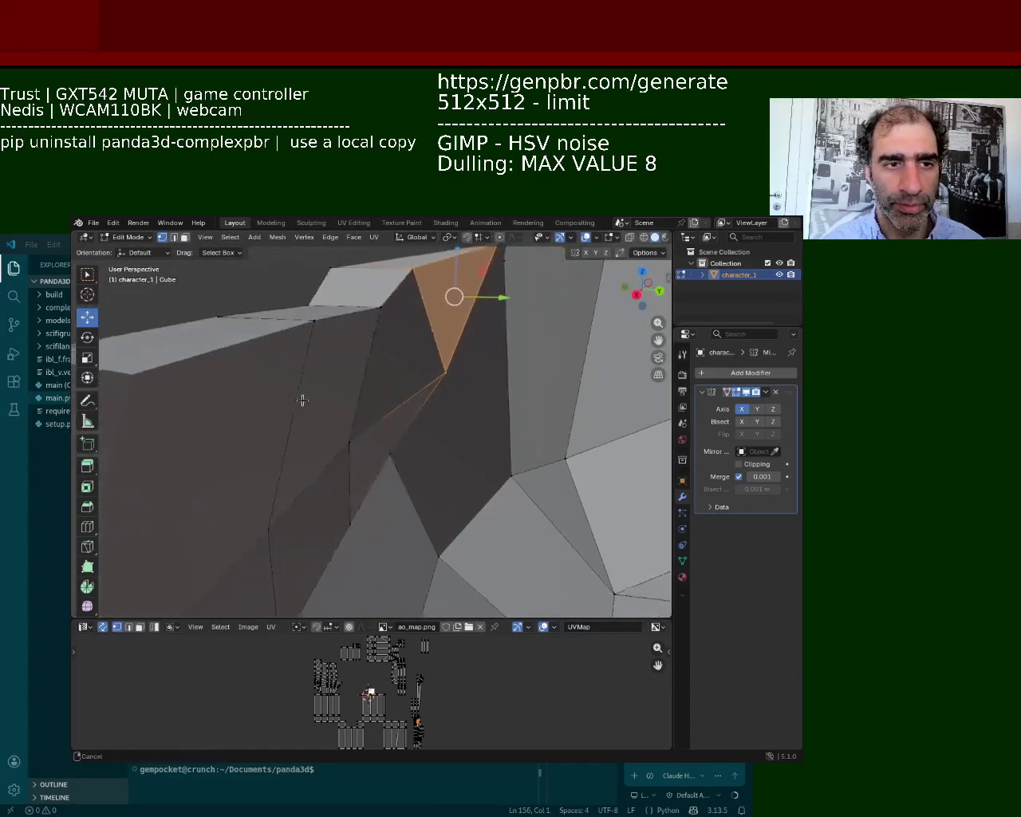
# Step: Raise the inner mouth edge along Z, then lift the tip vertex the same way
pyautogui.click(516, 386)
pyautogui.click(397, 425)
pyautogui.keyDown('shift'); pyautogui.click(243, 419); pyautogui.keyUp('shift')
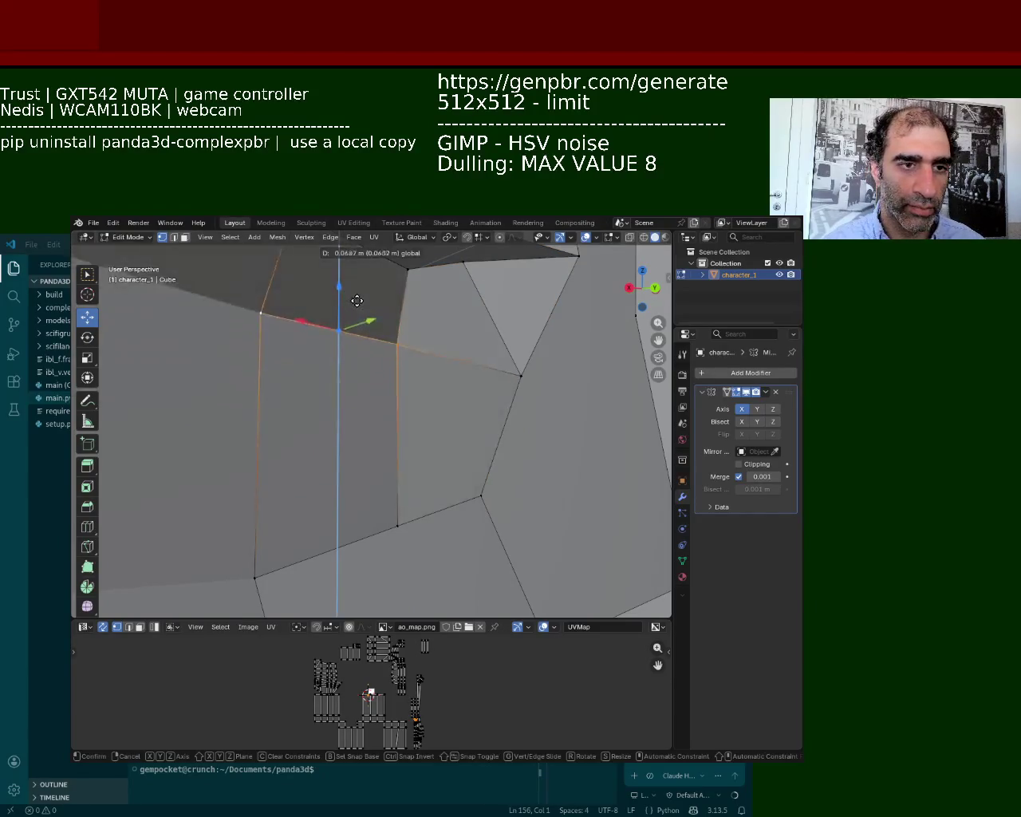
pyautogui.moveTo(339, 396); pyautogui.dragTo(353, 331)
pyautogui.click(520, 373)
pyautogui.moveTo(521, 368); pyautogui.dragTo(523, 279)
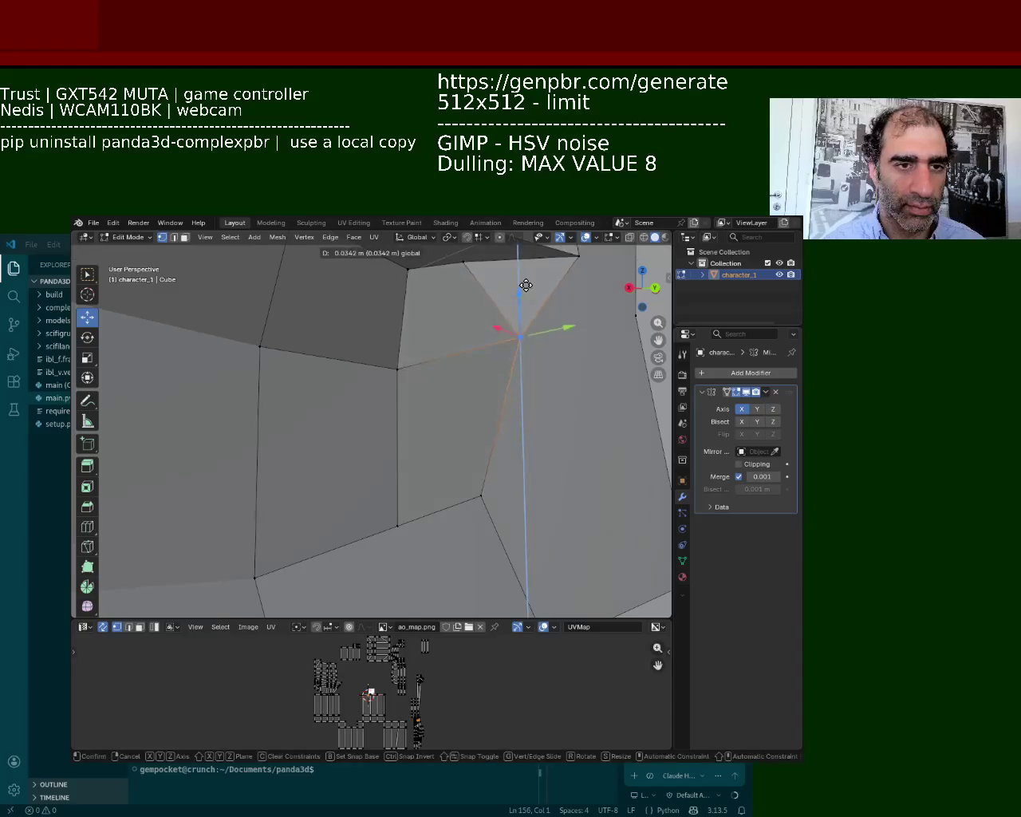
pyautogui.moveTo(522, 287)
pyautogui.mouseDown(button='middle')
pyautogui.moveTo(364, 353)
pyautogui.moveTo(307, 345)
pyautogui.moveTo(369, 388)
pyautogui.moveTo(378, 407)
pyautogui.moveTo(414, 369)
pyautogui.moveTo(383, 390)
pyautogui.moveTo(212, 342)
pyautogui.moveTo(287, 326)
pyautogui.mouseUp(button='middle')
# Step: Slide several lip vertices along the Y axis to reshape the mouth corner
pyautogui.click(425, 330)
pyautogui.moveTo(460, 330); pyautogui.dragTo(354, 331)
pyautogui.moveTo(355, 330); pyautogui.dragTo(338, 342, button='middle')
pyautogui.moveTo(343, 328); pyautogui.dragTo(361, 328)
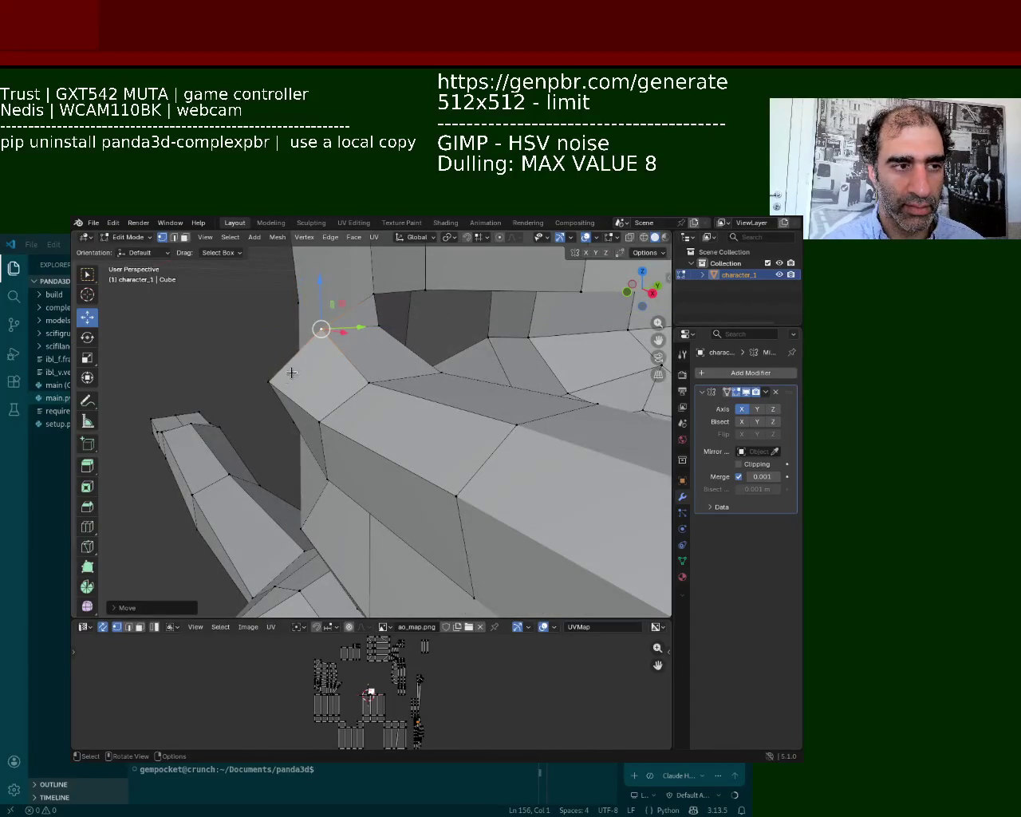
pyautogui.click(275, 379)
pyautogui.moveTo(307, 372)
pyautogui.mouseDown()
pyautogui.moveTo(330, 372)
pyautogui.moveTo(363, 414)
pyautogui.moveTo(335, 417)
pyautogui.mouseUp()
pyautogui.click(320, 421)
pyautogui.moveTo(335, 417); pyautogui.dragTo(439, 410, button='middle')
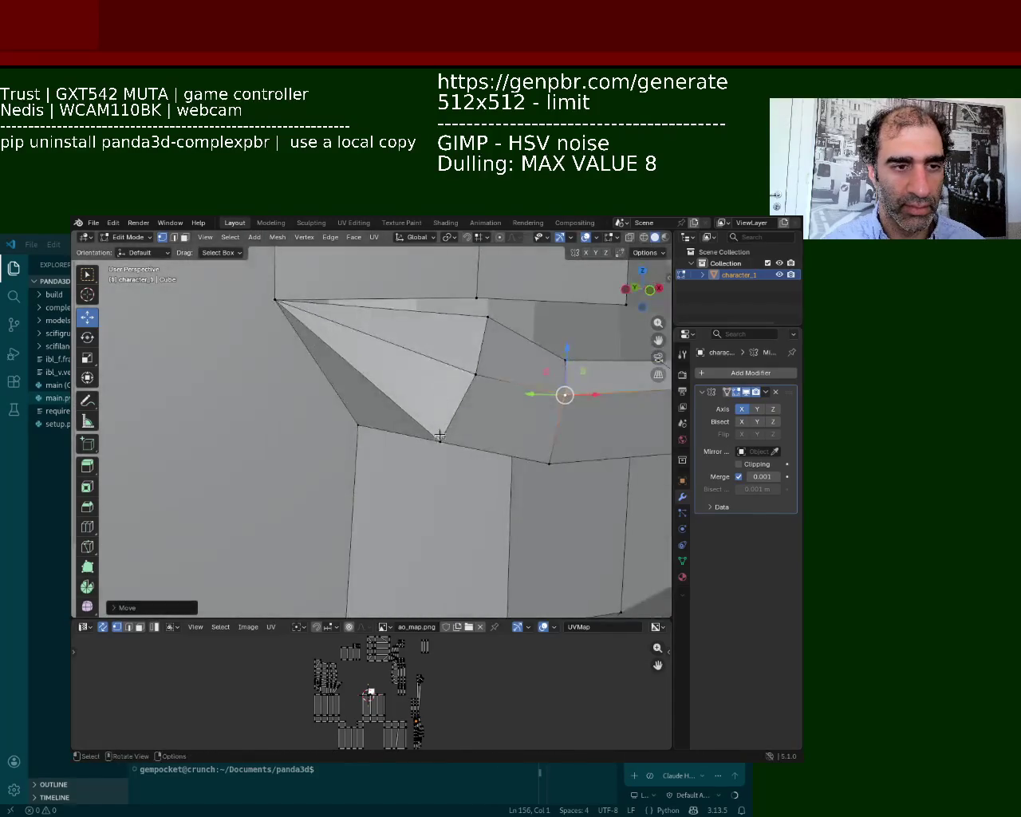
# Step: Nudge another lip vertex, lower one along Z, and shift a mouth vertex along Y
pyautogui.click(440, 438)
pyautogui.moveTo(439, 435); pyautogui.dragTo(443, 414)
pyautogui.moveTo(347, 363)
pyautogui.mouseDown(button='middle')
pyautogui.moveTo(367, 434)
pyautogui.moveTo(307, 418)
pyautogui.moveTo(428, 358)
pyautogui.moveTo(335, 351)
pyautogui.mouseUp(button='middle')
pyautogui.click(299, 349)
pyautogui.moveTo(299, 304)
pyautogui.mouseDown()
pyautogui.moveTo(303, 344)
pyautogui.moveTo(273, 358)
pyautogui.mouseUp()
pyautogui.moveTo(274, 358)
pyautogui.mouseDown(button='middle')
pyautogui.moveTo(288, 411)
pyautogui.moveTo(417, 369)
pyautogui.moveTo(436, 433)
pyautogui.moveTo(408, 416)
pyautogui.mouseUp(button='middle')
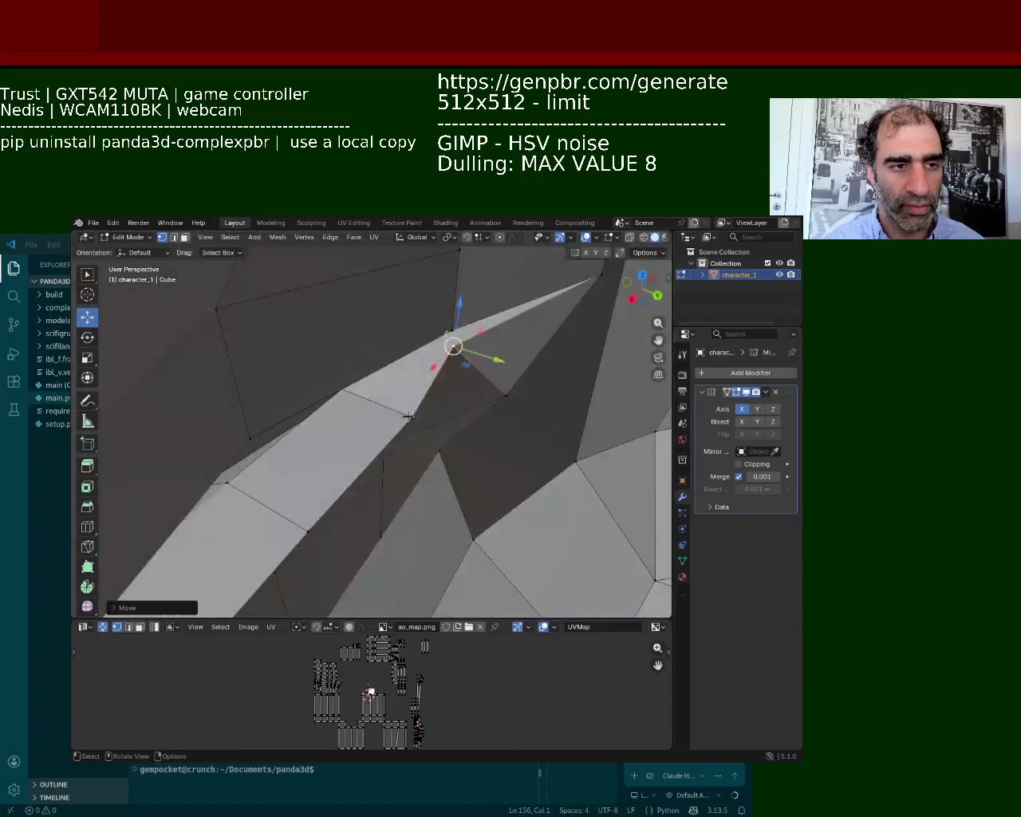
pyautogui.click(408, 417)
pyautogui.moveTo(410, 417); pyautogui.dragTo(380, 406)
# Step: Pull a mouth vertex along Y, shift lip-edge vertices left along X, then move Blender aside
pyautogui.moveTo(380, 406)
pyautogui.mouseDown(button='middle')
pyautogui.moveTo(434, 404)
pyautogui.moveTo(372, 468)
pyautogui.mouseUp(button='middle')
pyautogui.click(369, 472)
pyautogui.moveTo(389, 480); pyautogui.dragTo(351, 462)
pyautogui.moveTo(351, 462)
pyautogui.mouseDown(button='middle')
pyautogui.moveTo(466, 427)
pyautogui.moveTo(338, 437)
pyautogui.mouseUp(button='middle')
pyautogui.click(338, 437)
pyautogui.click(434, 439)
pyautogui.moveTo(434, 439); pyautogui.dragTo(365, 433)
pyautogui.click(335, 436)
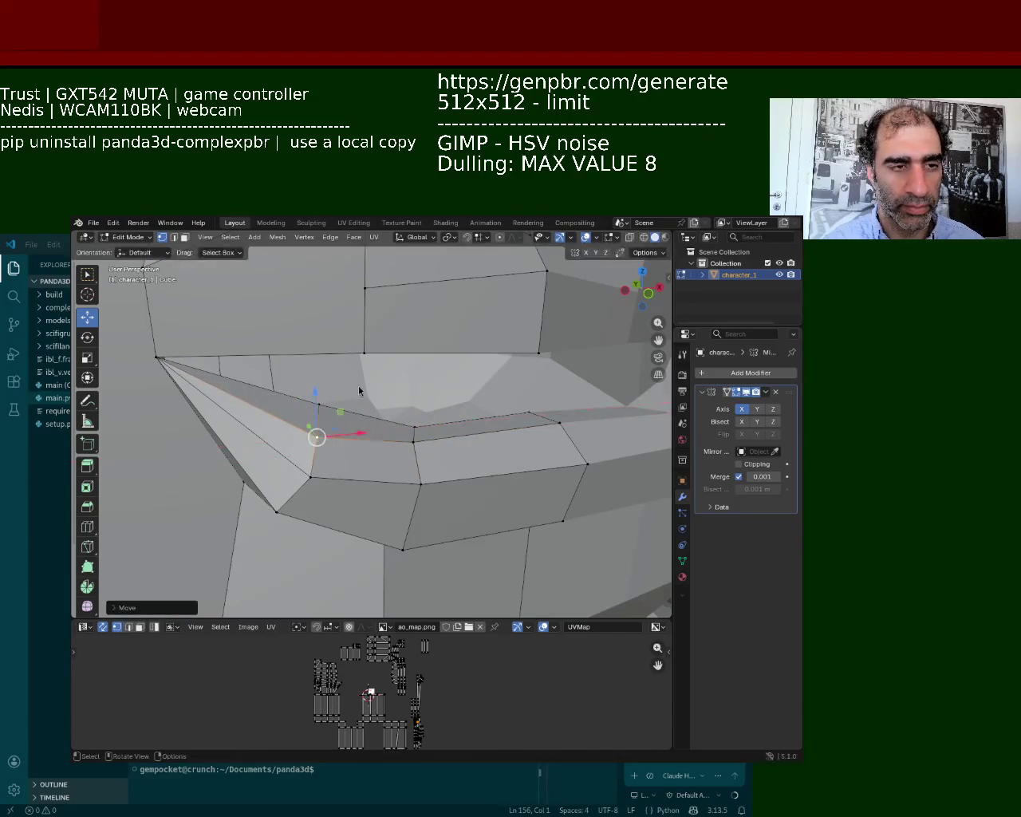
pyautogui.press('super+shift+Right')
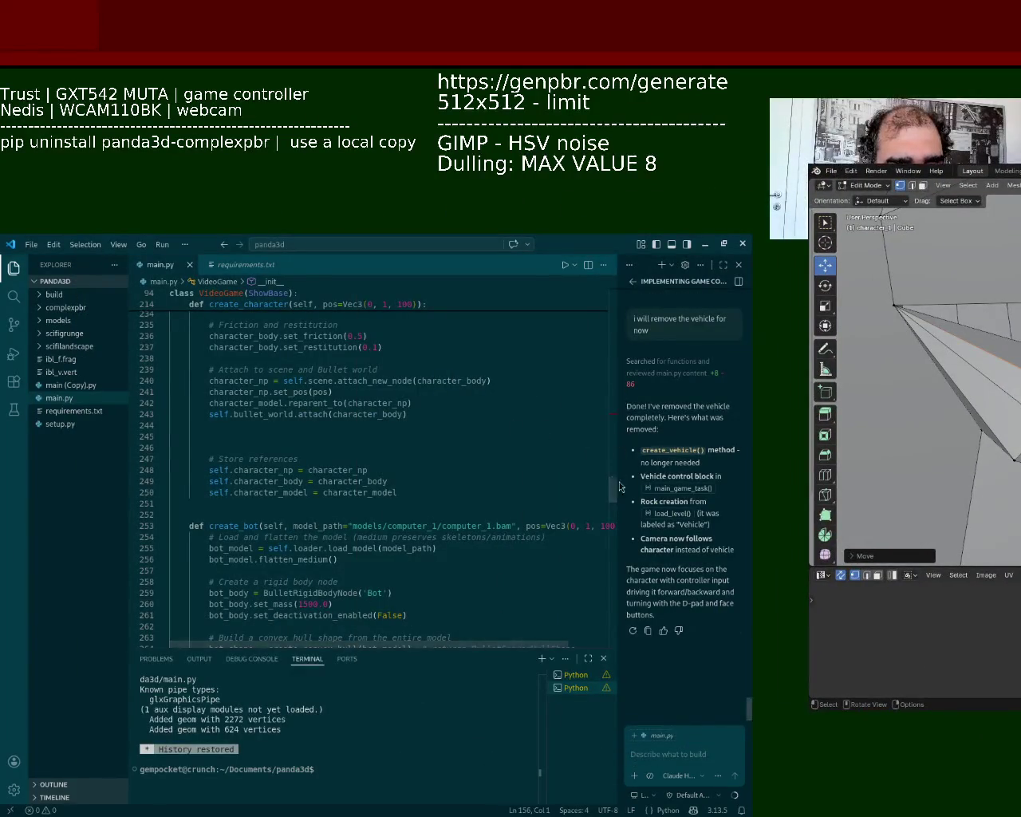
# Step: Scroll main.py to the top, place Blender at the lower right, and widen the chat panel
pyautogui.moveTo(611, 480)
pyautogui.mouseDown()
pyautogui.moveTo(615, 528)
pyautogui.moveTo(612, 319)
pyautogui.mouseUp()
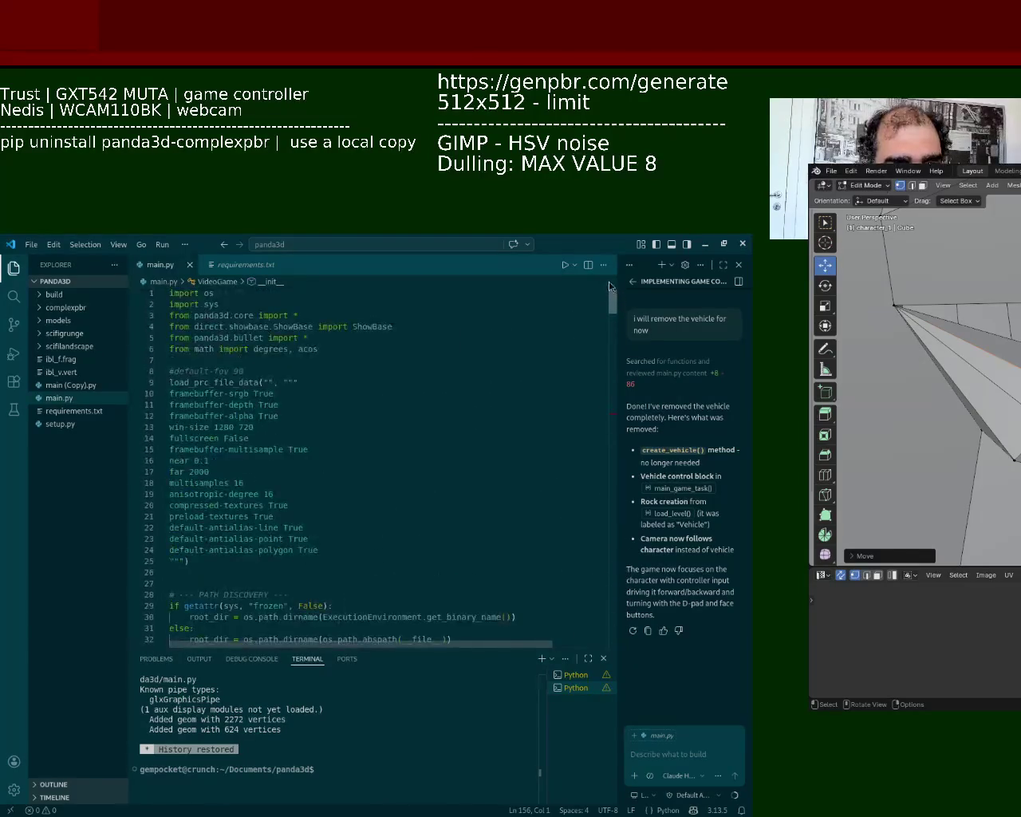
pyautogui.moveTo(614, 344); pyautogui.dragTo(610, 287)
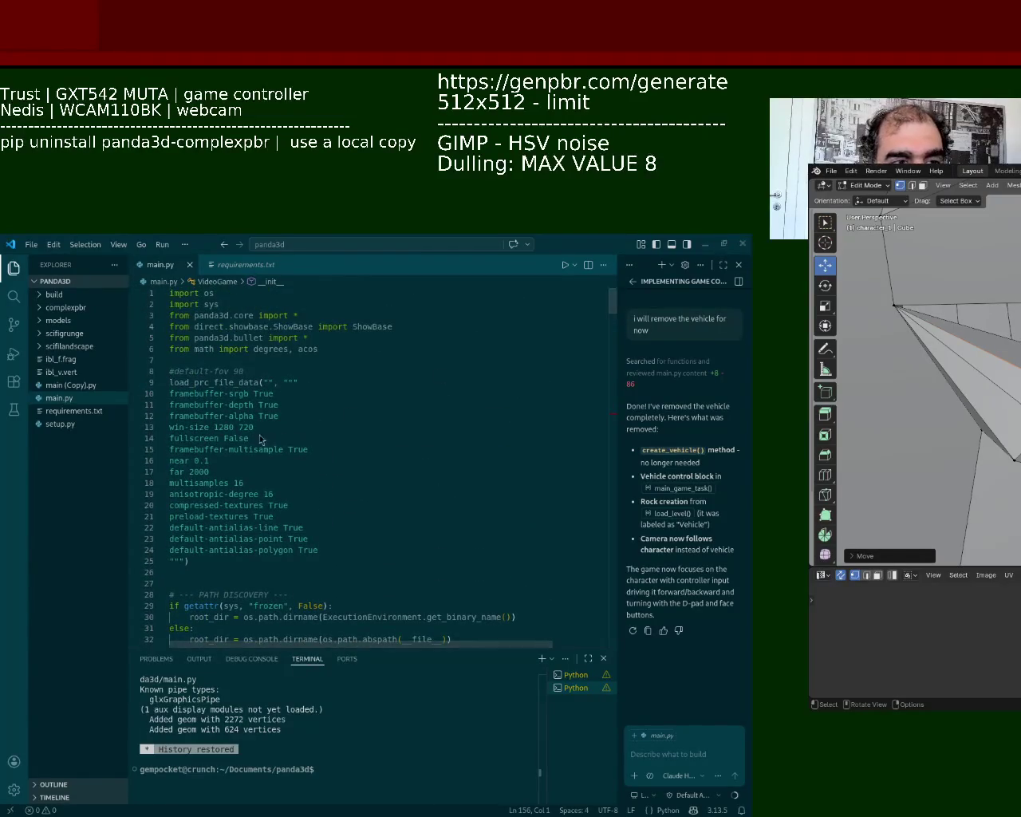
pyautogui.moveTo(877, 160)
pyautogui.mouseDown()
pyautogui.moveTo(676, 571)
pyautogui.moveTo(648, 525)
pyautogui.mouseUp()
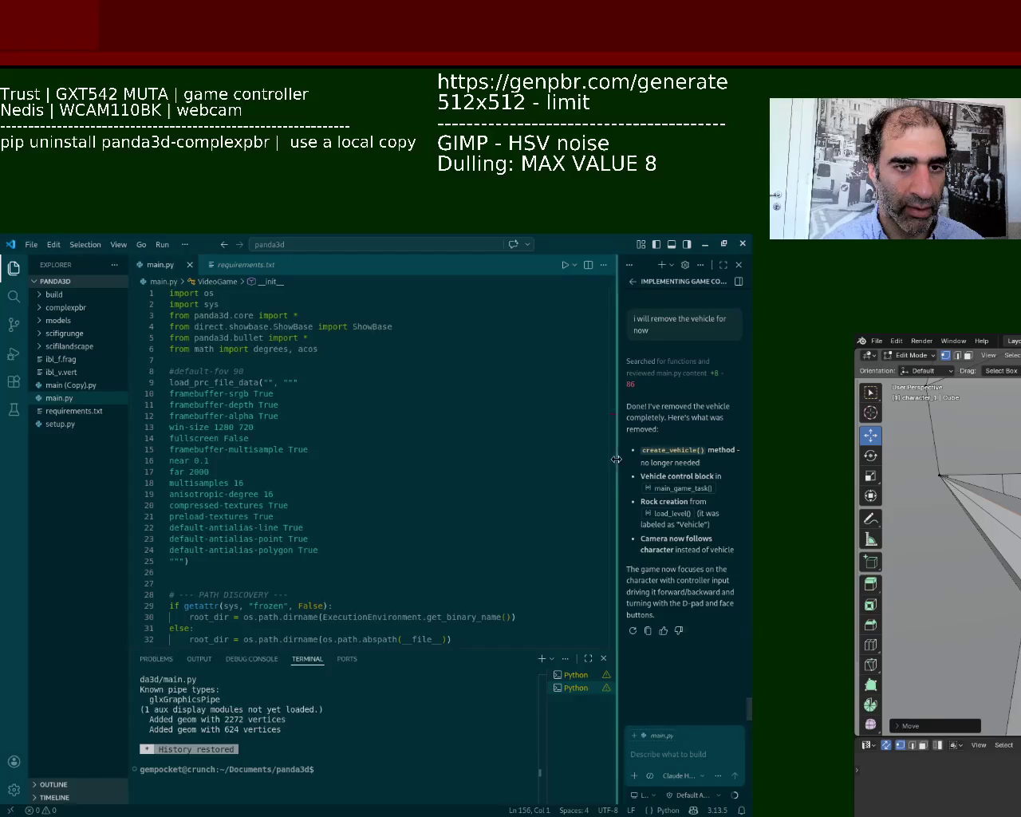
pyautogui.moveTo(618, 469); pyautogui.dragTo(585, 462)
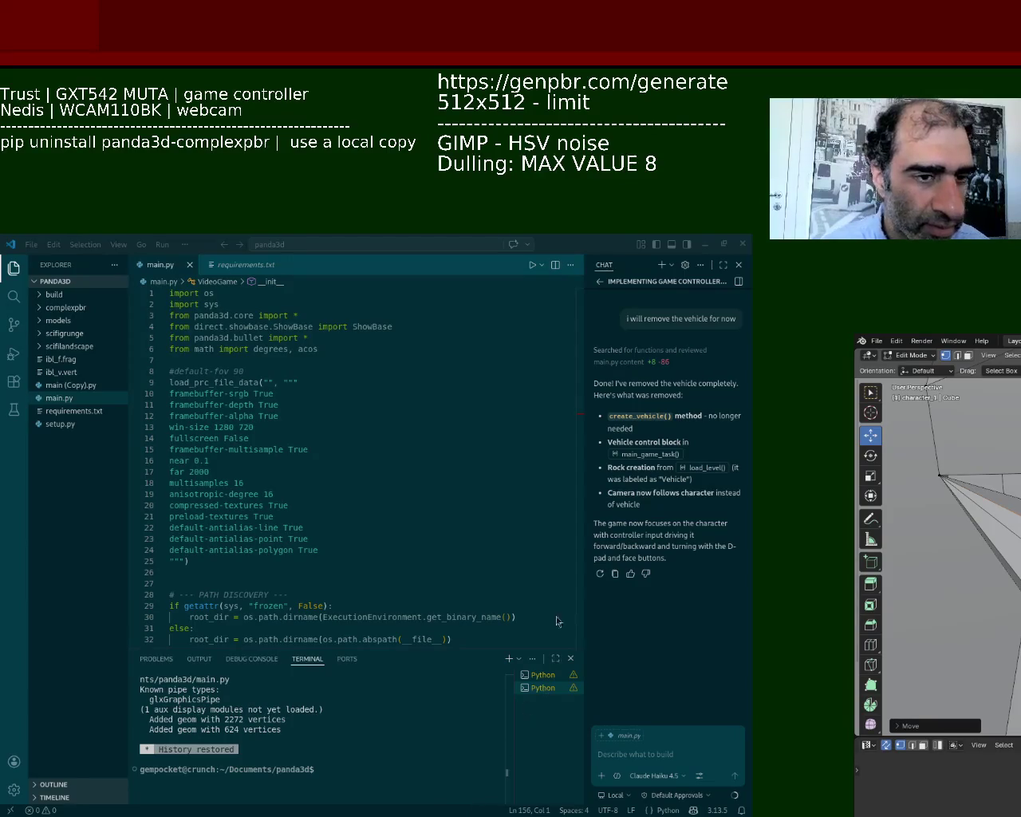
# Step: Grab the selected character-mesh part in Blender, drop it in place, and cancel the next move
pyautogui.press('g')
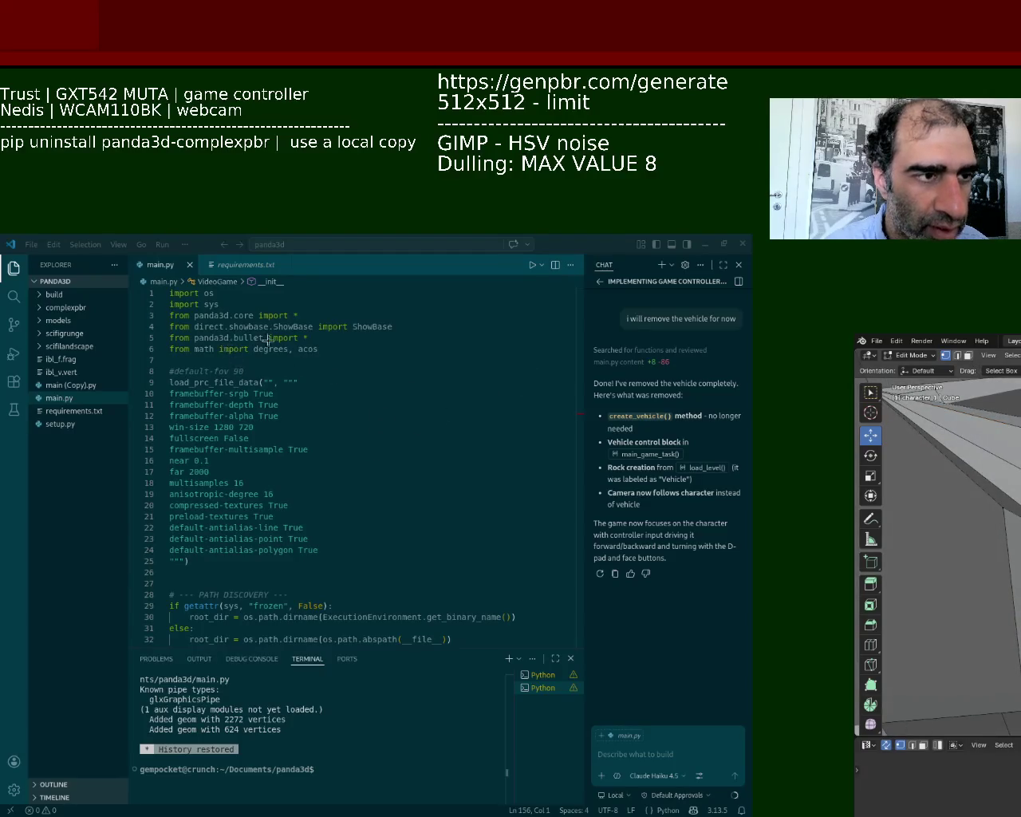
pyautogui.click(270, 304)
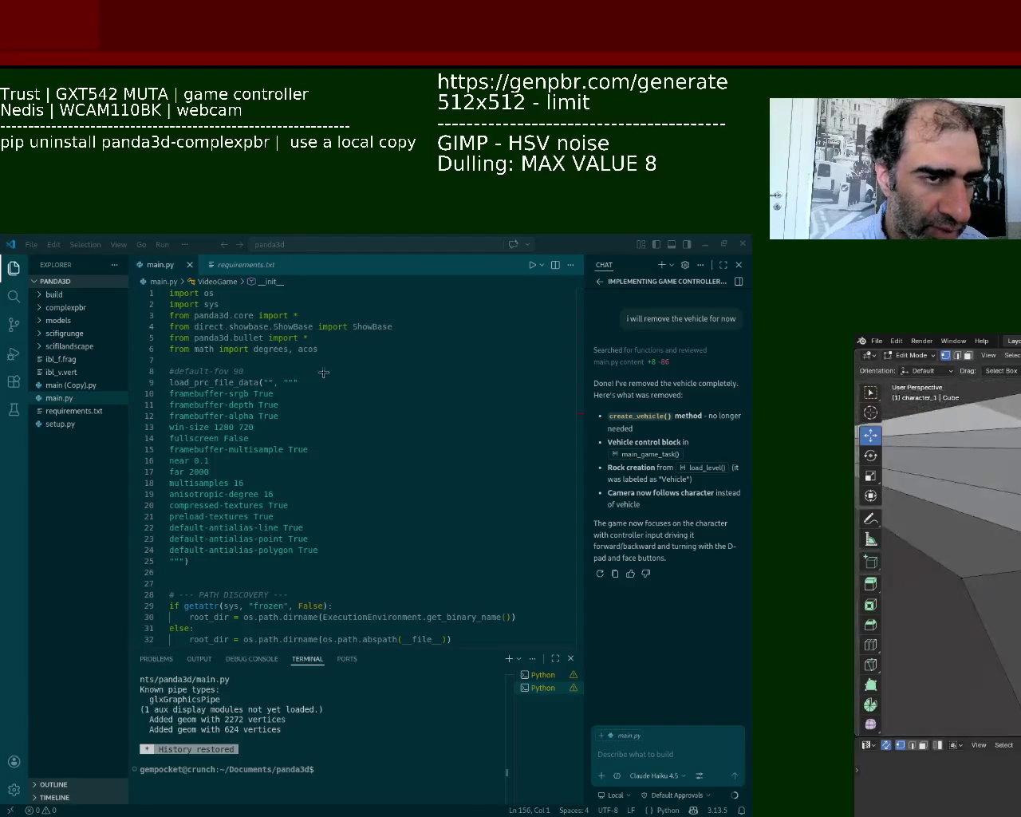
pyautogui.press('Escape')
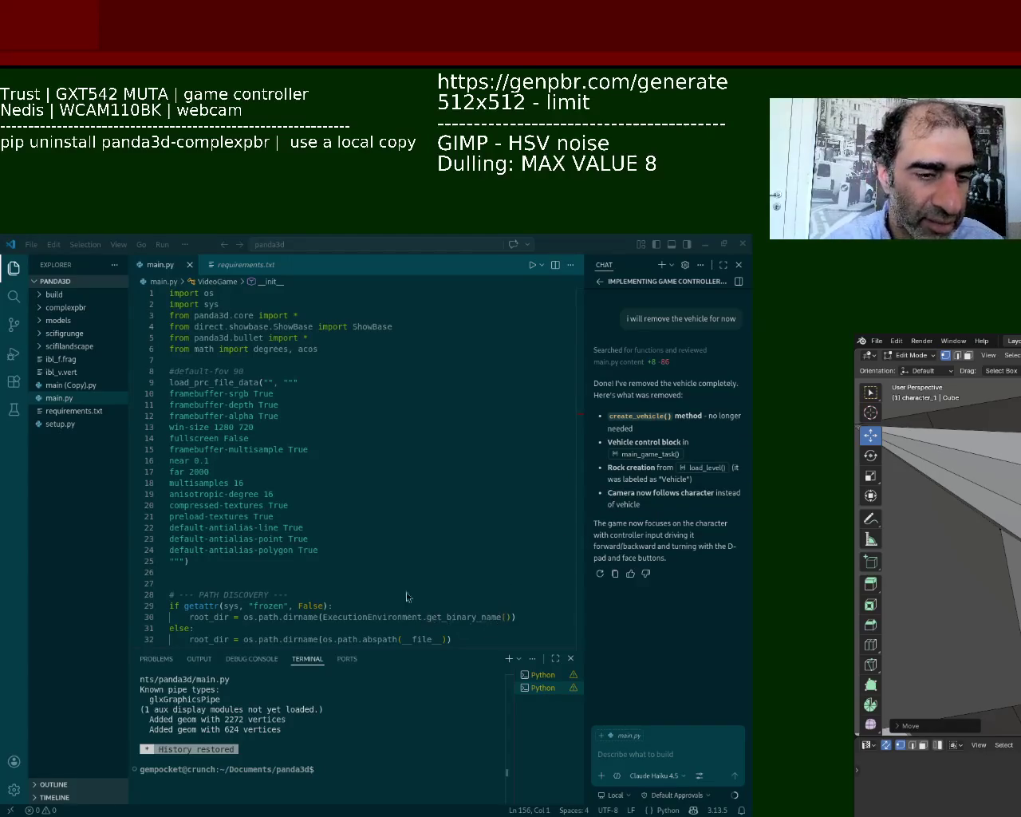
# Step: Orbit the head and reposition the selected vertices through five successive grab-and-place moves
pyautogui.moveTo(310, 425); pyautogui.dragTo(386, 443, button='middle')
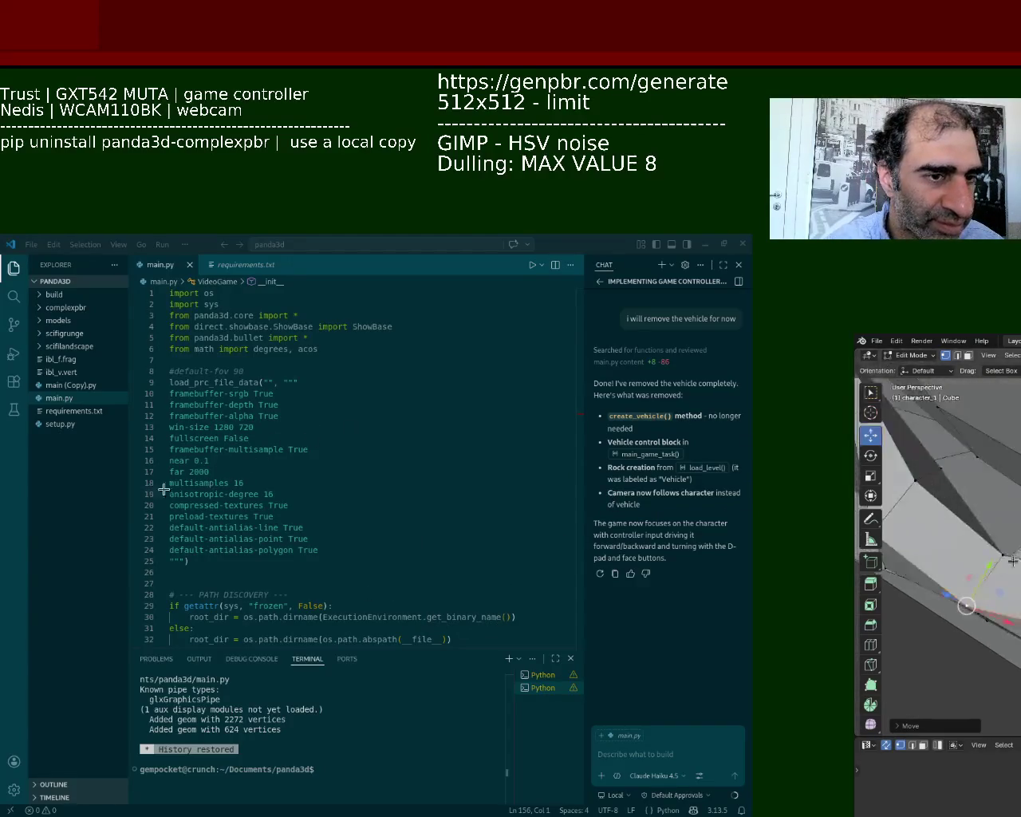
pyautogui.press('g')
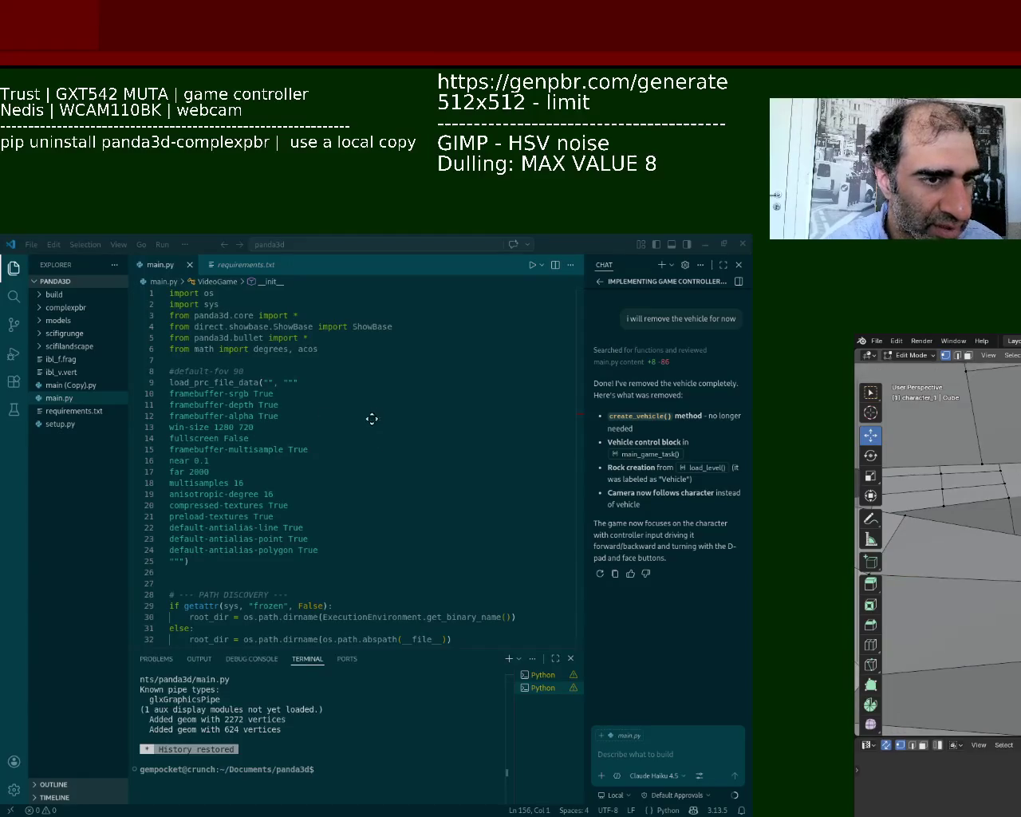
pyautogui.click(375, 411)
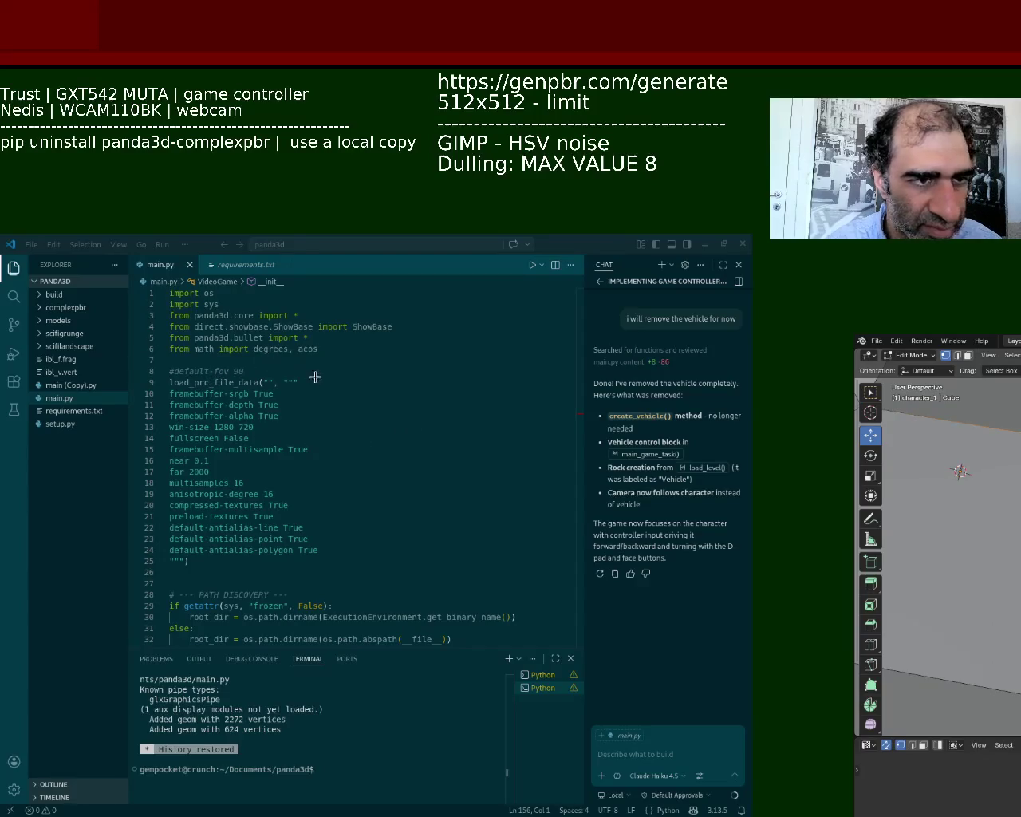
pyautogui.press('g')
pyautogui.click(310, 411)
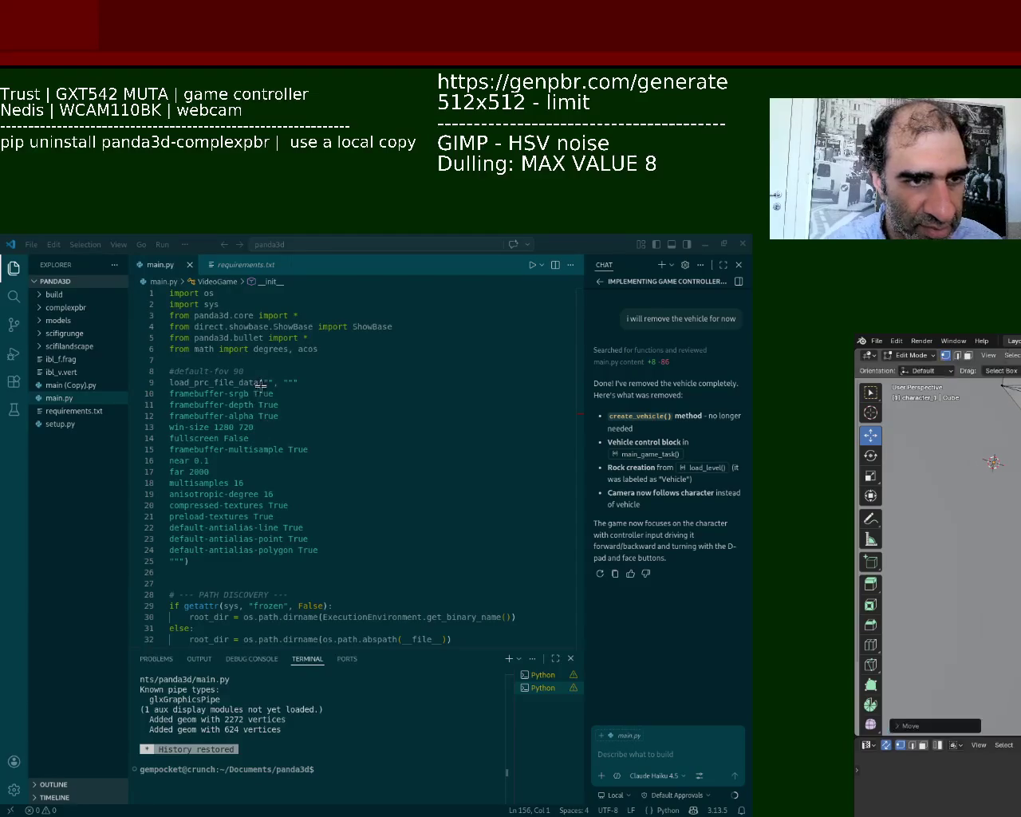
pyautogui.press('g')
pyautogui.click(406, 500)
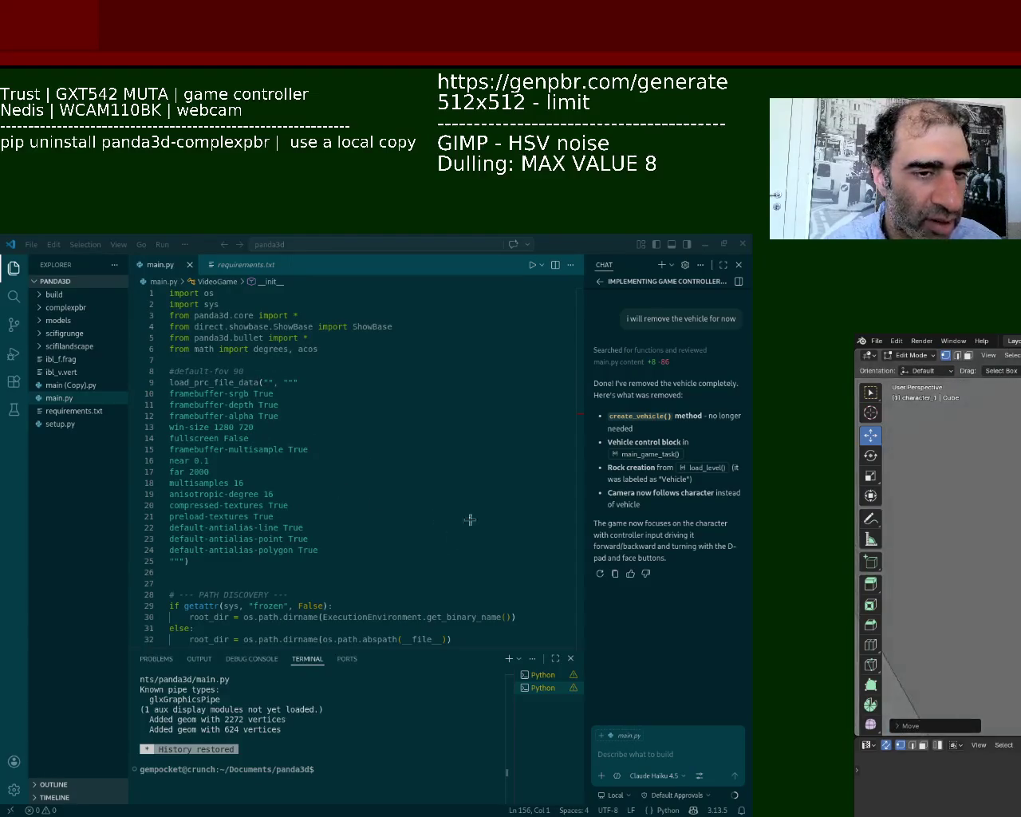
pyautogui.press('g')
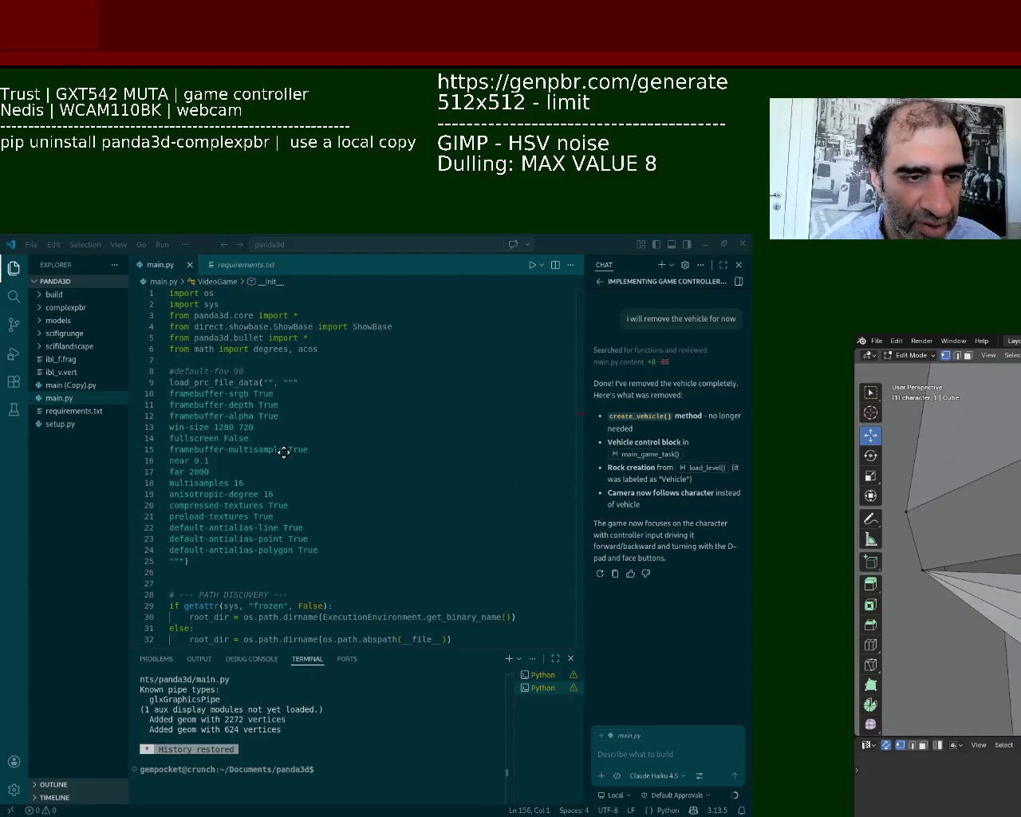
pyautogui.click(281, 460)
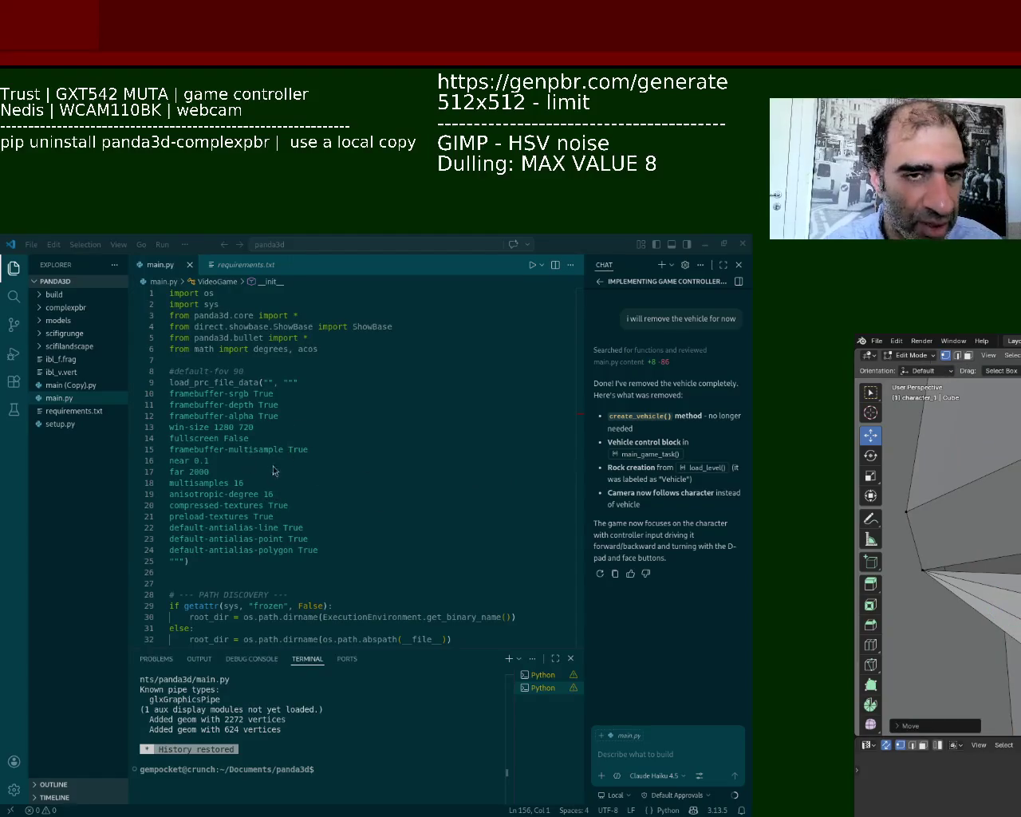
pyautogui.press('g')
pyautogui.press('g')
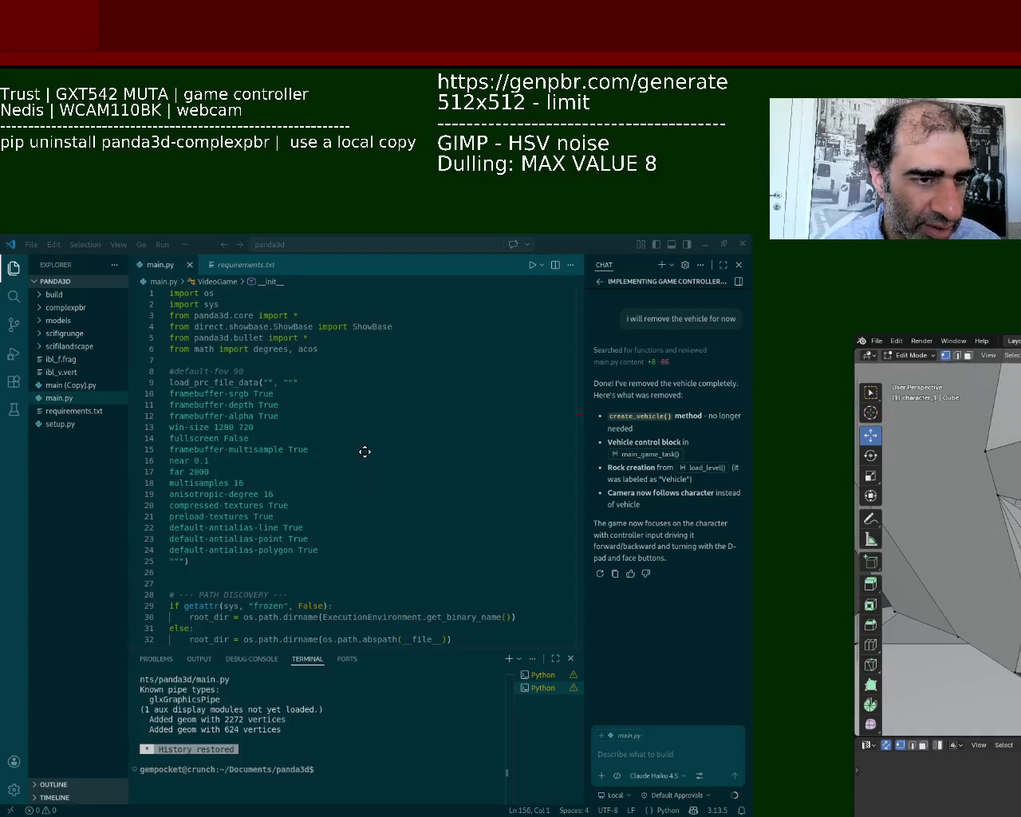
pyautogui.click(364, 455)
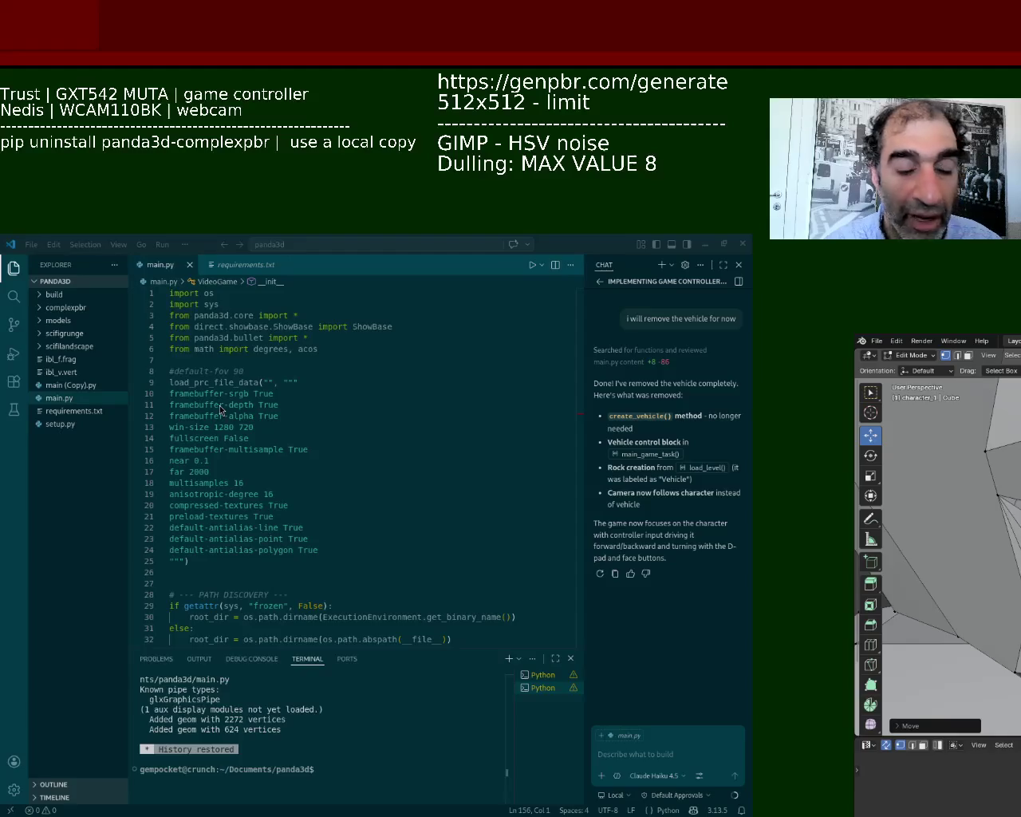